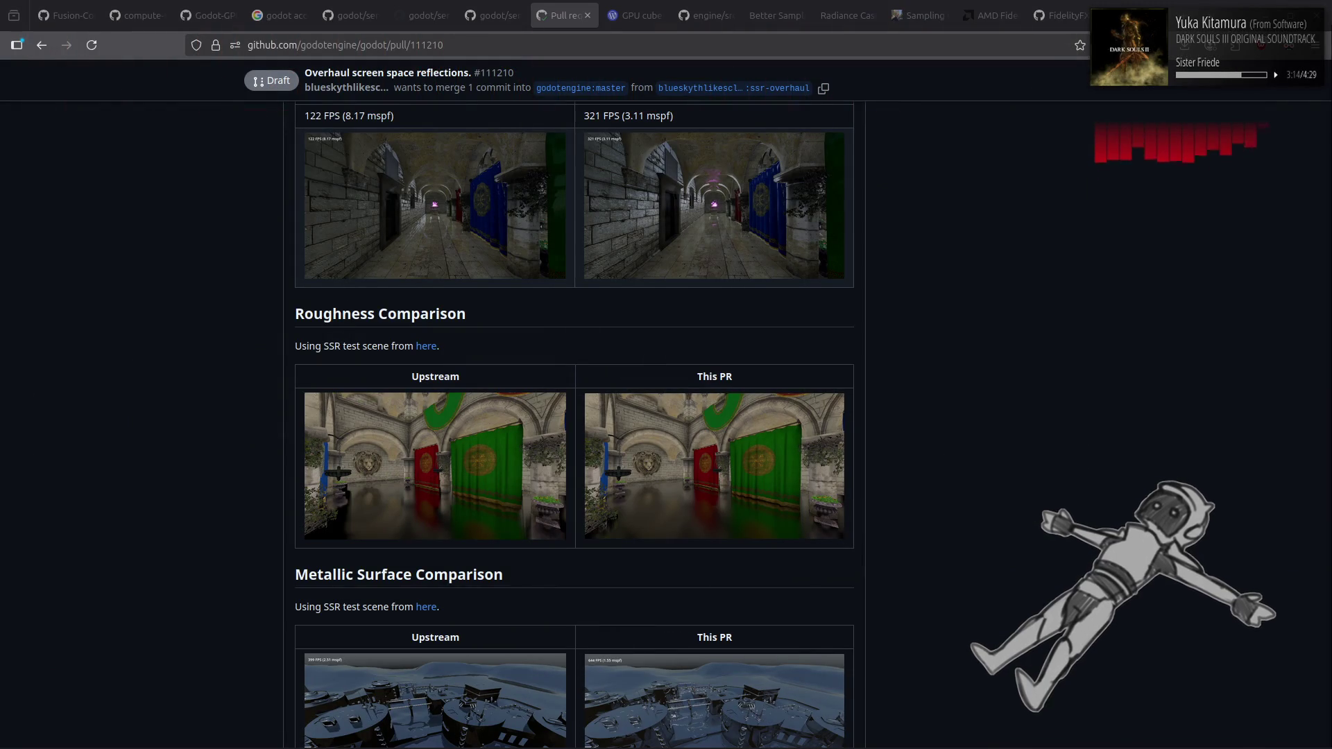
# Leave the GitHub pull request page and return to the Godot editor showing comp_sky.gd
pyautogui.hotkey('alt', 'Tab')
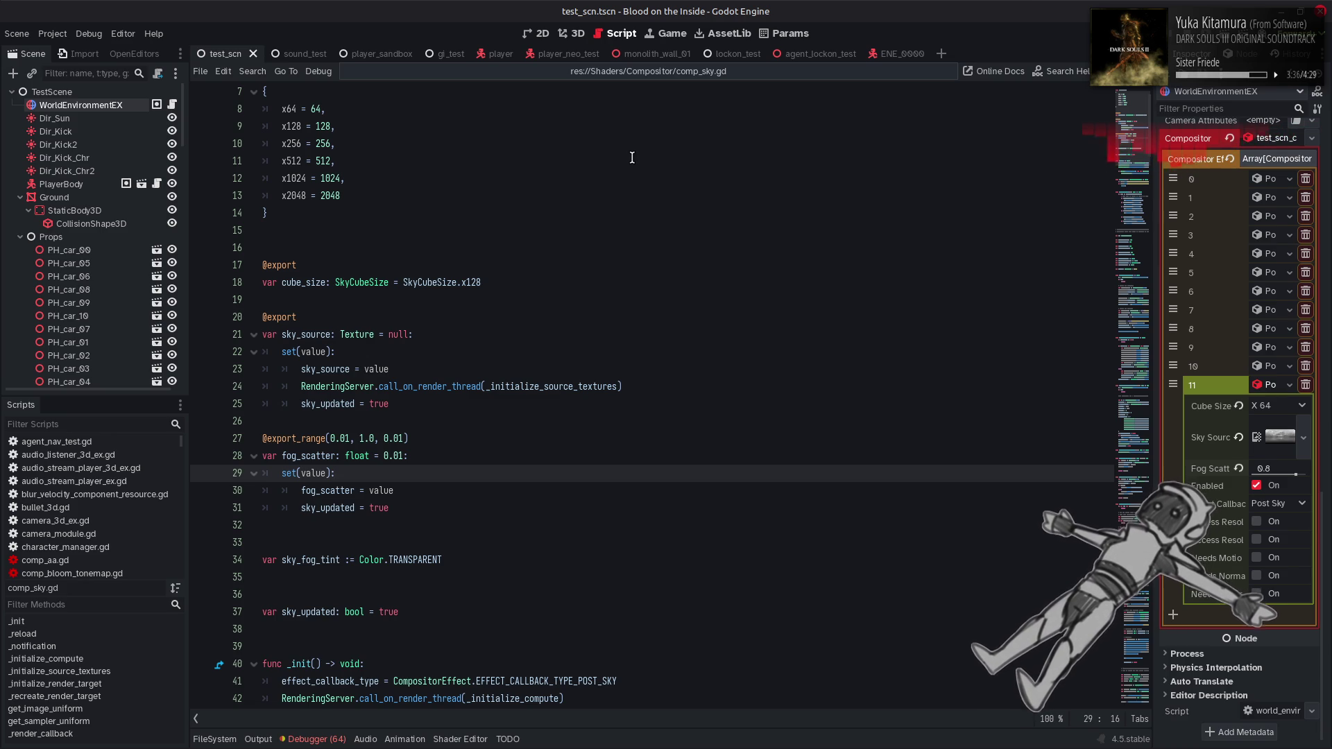
pyautogui.click(576, 35)
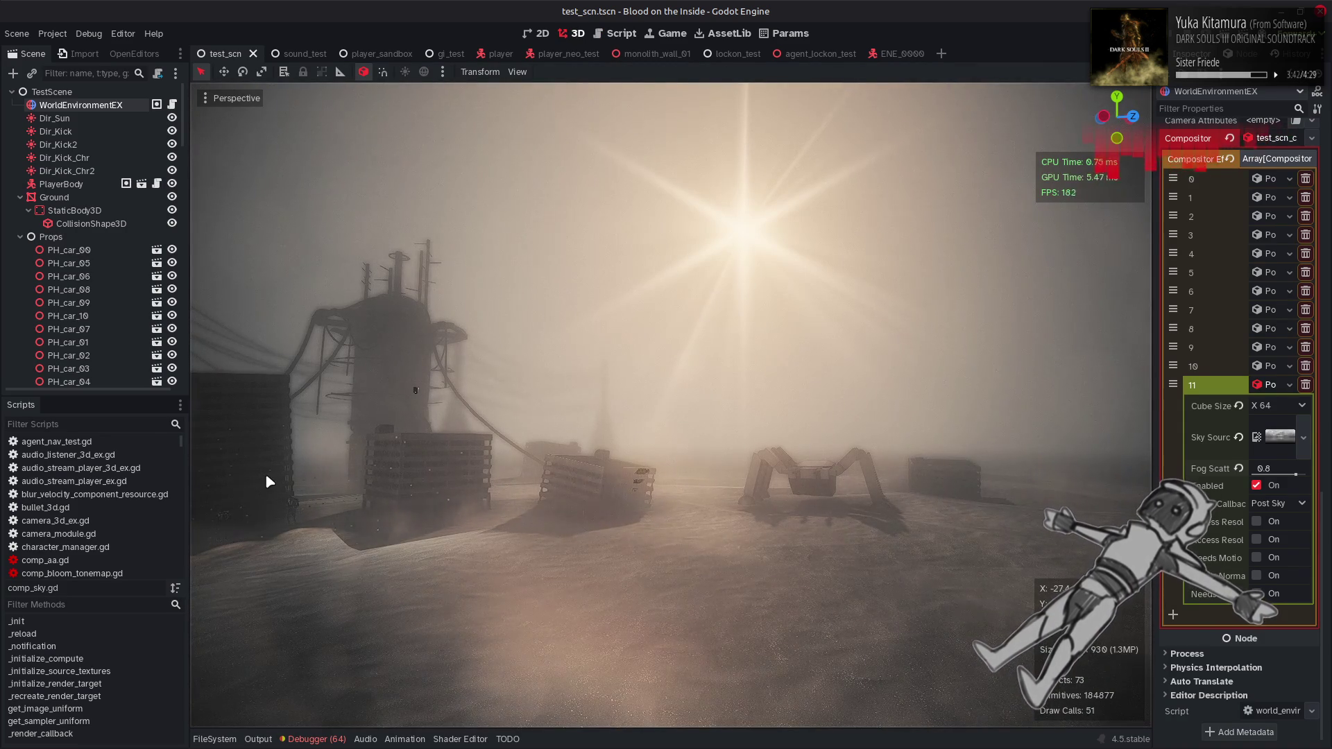
pyautogui.scroll(-3, 153, 461)
pyautogui.scroll(-1, 151, 461)
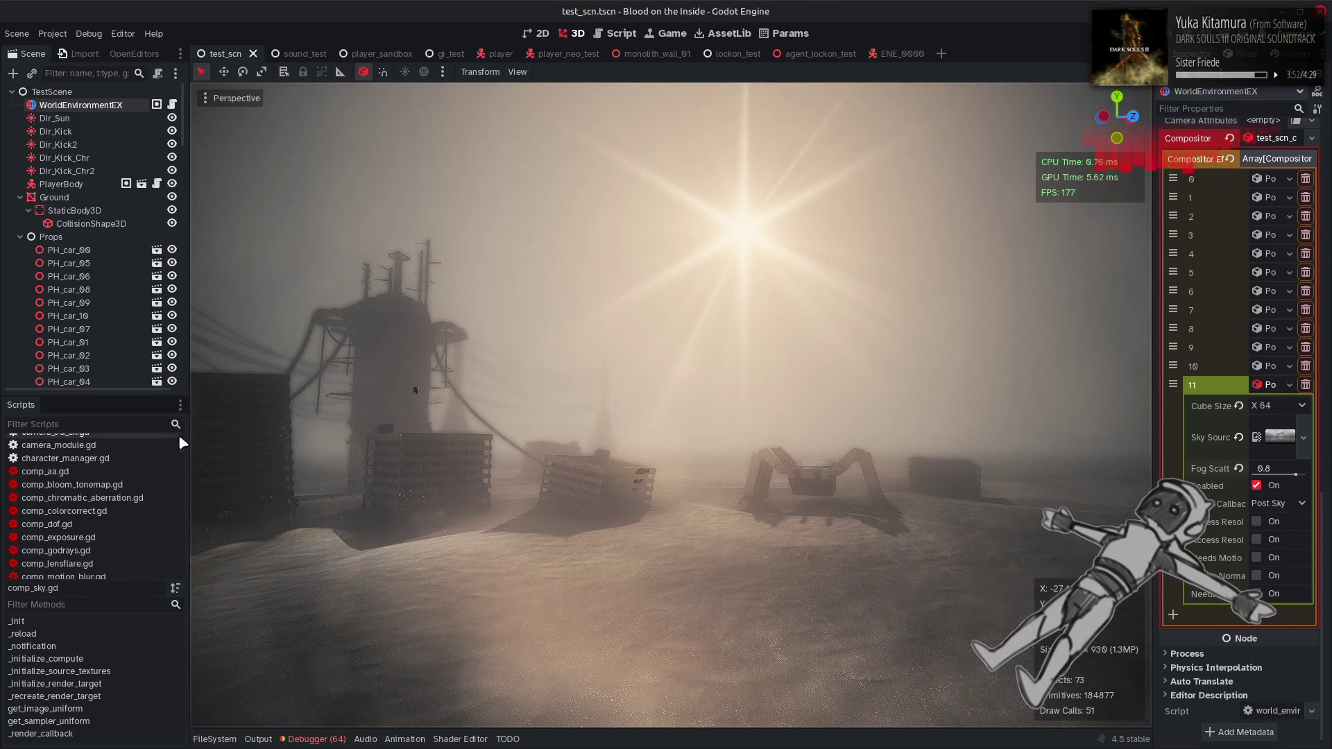
pyautogui.scroll(-2, 170, 433)
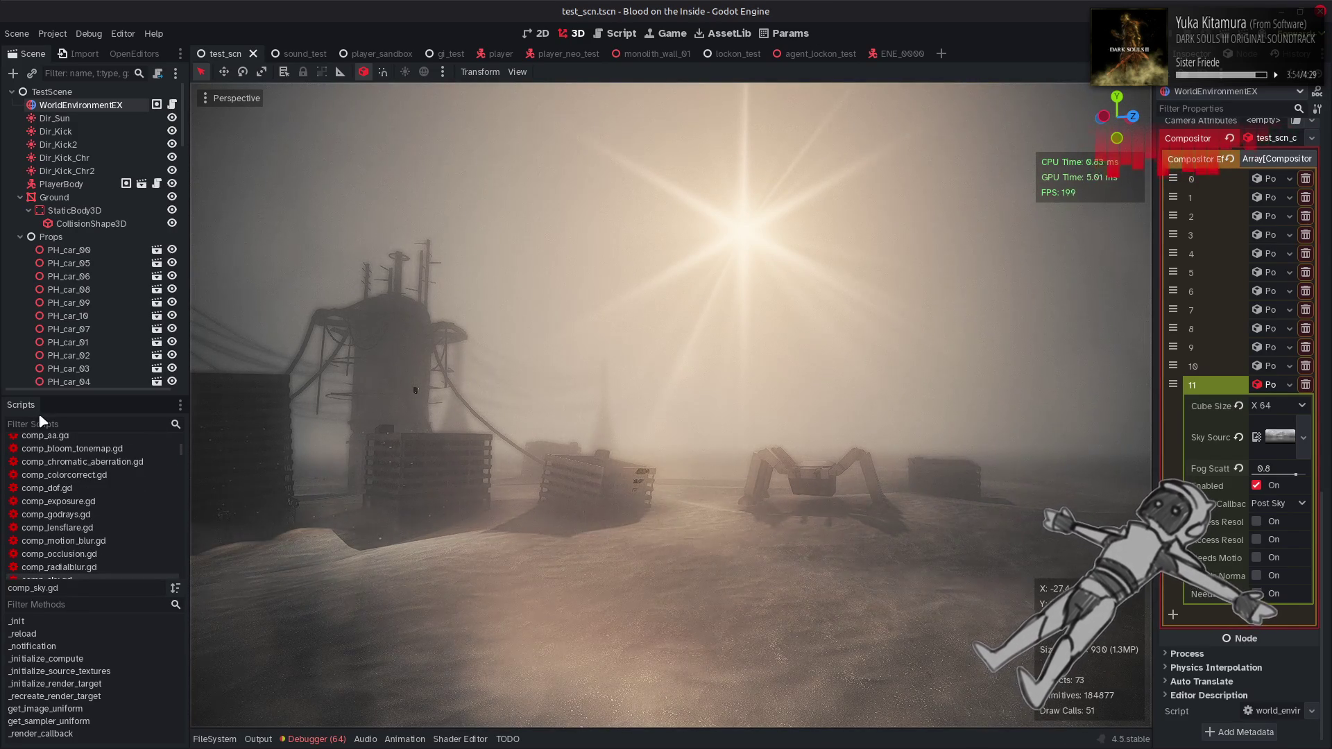
pyautogui.scroll(-2, 83, 452)
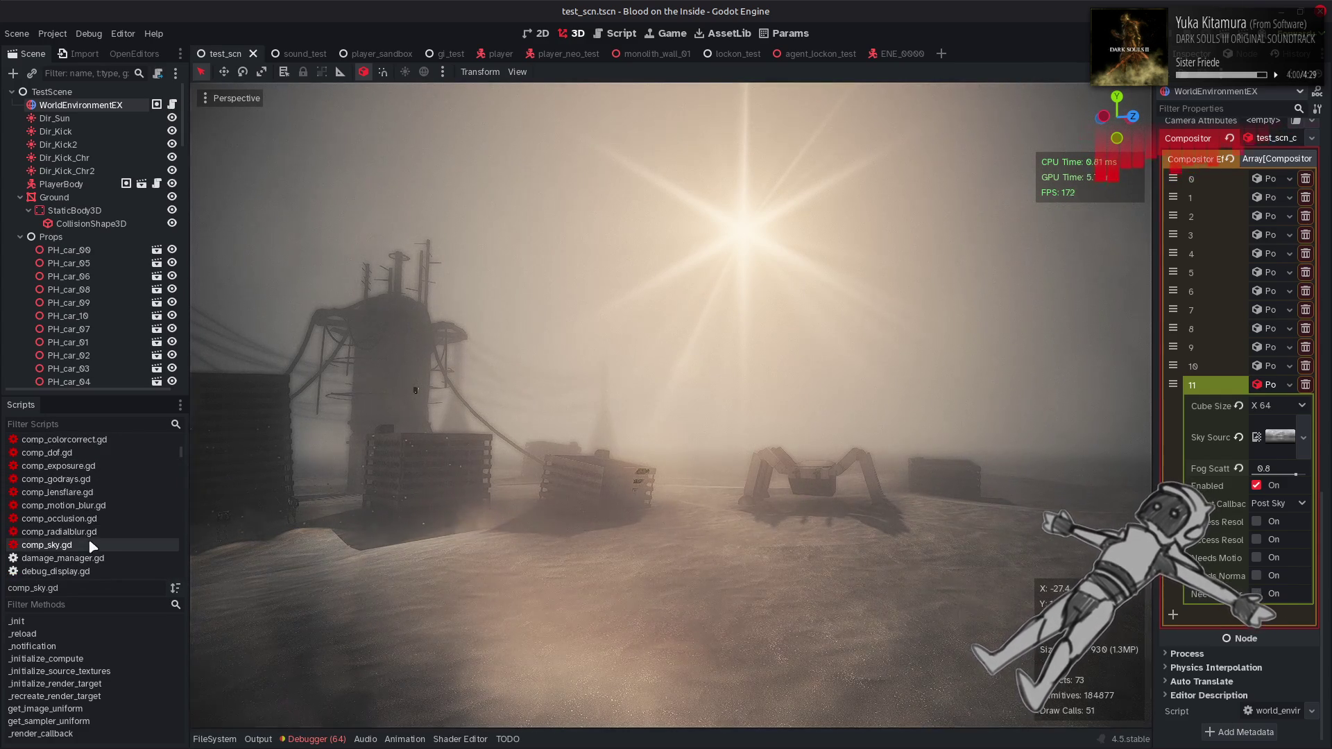
pyautogui.click(628, 36)
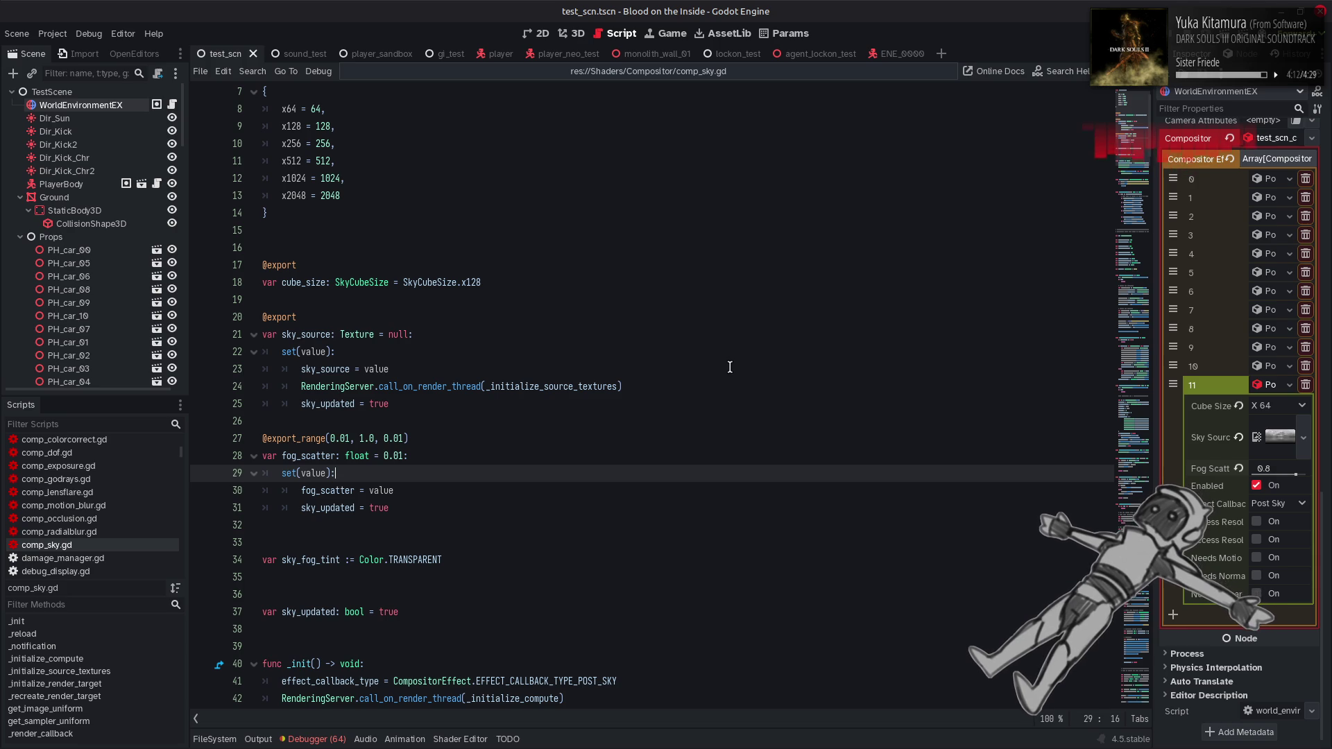
# Look up where sky_cube_source is used in comp_sky.gd
pyautogui.scroll(-14, 732, 360)
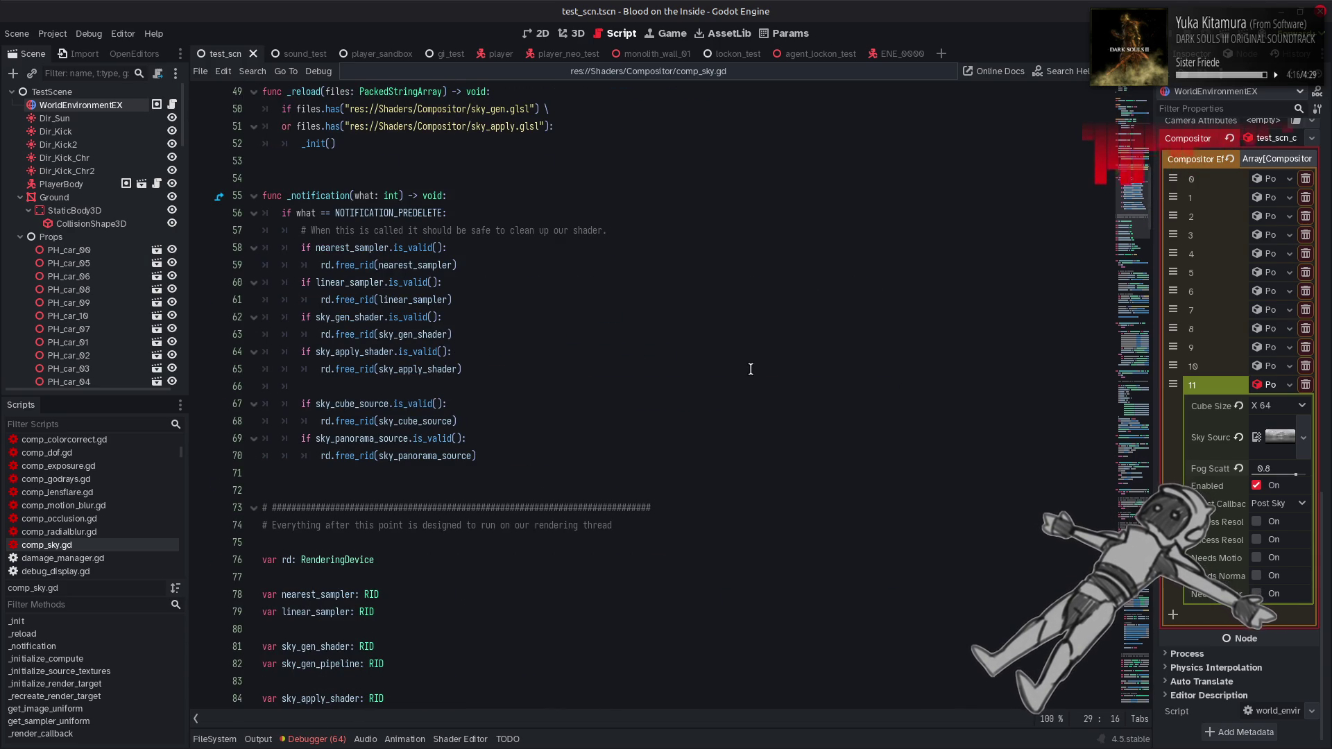
pyautogui.doubleClick(376, 408)
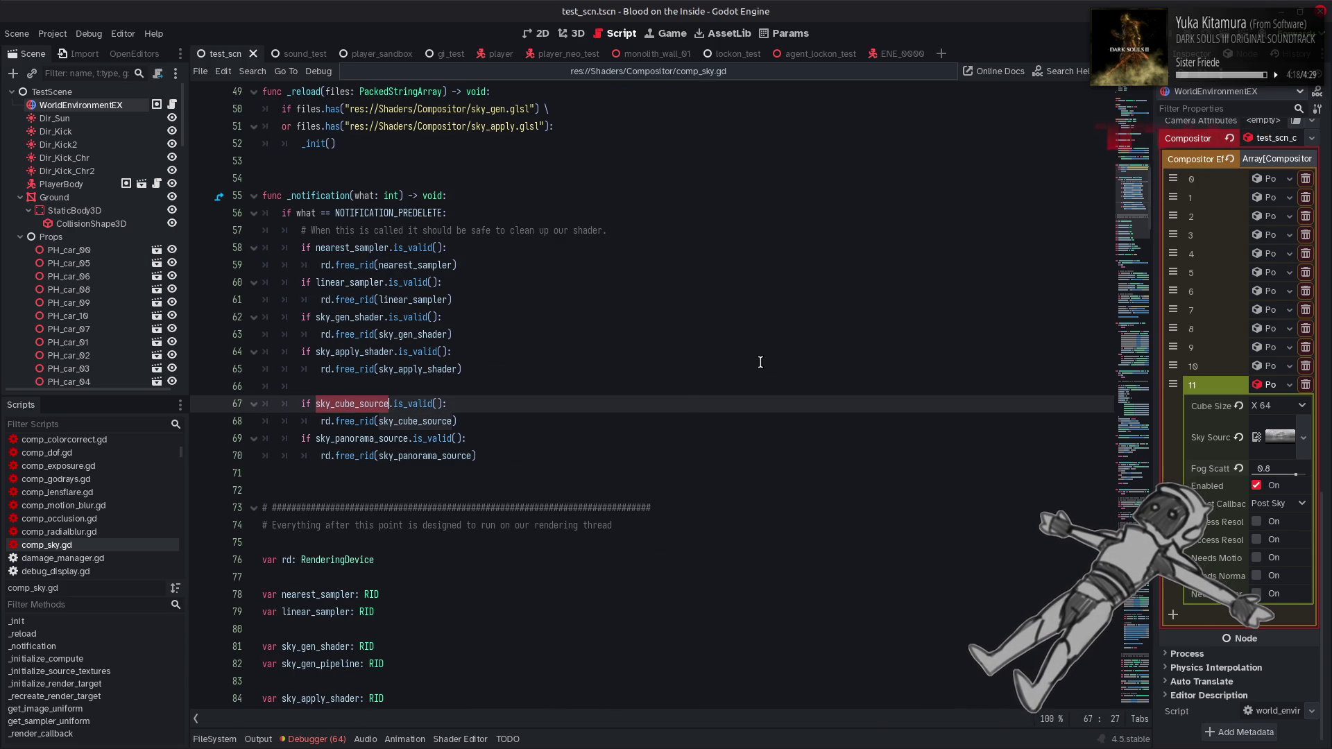
pyautogui.hotkey('ctrl', 'f')
pyautogui.click(958, 719)
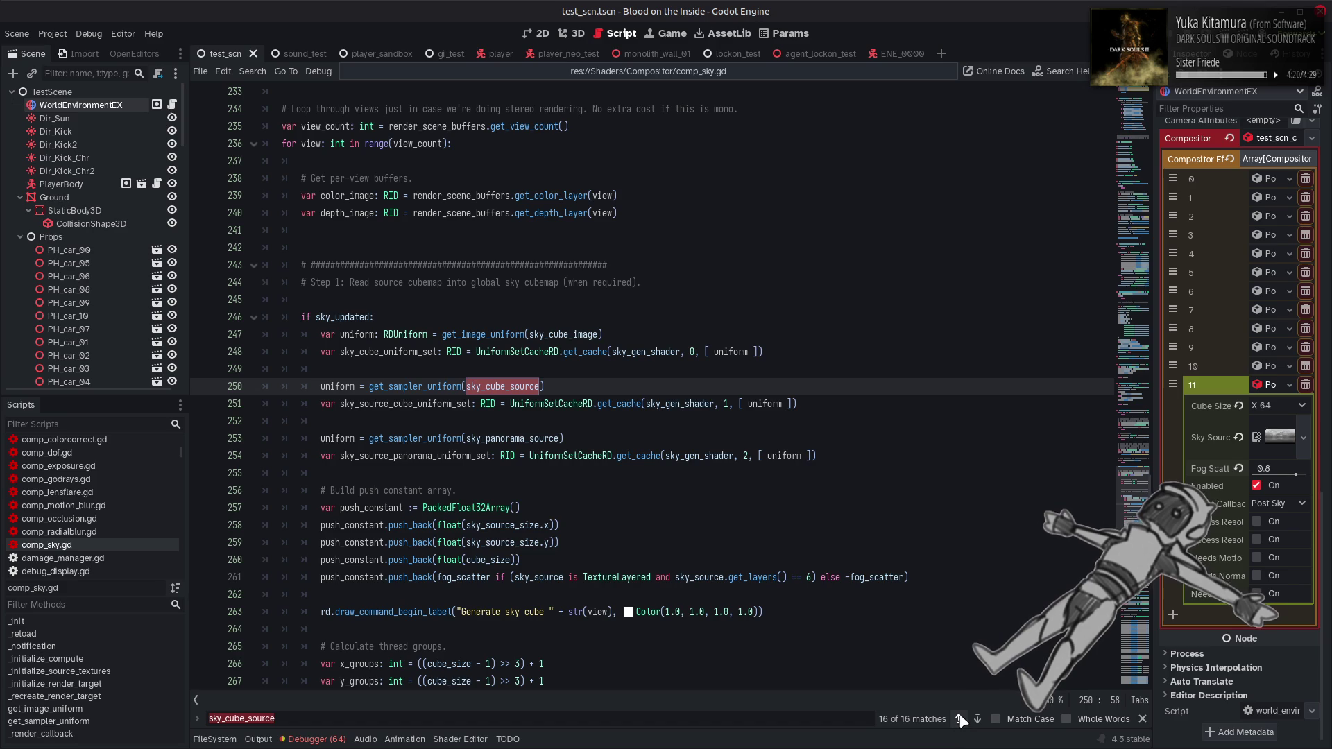
pyautogui.click(1142, 718)
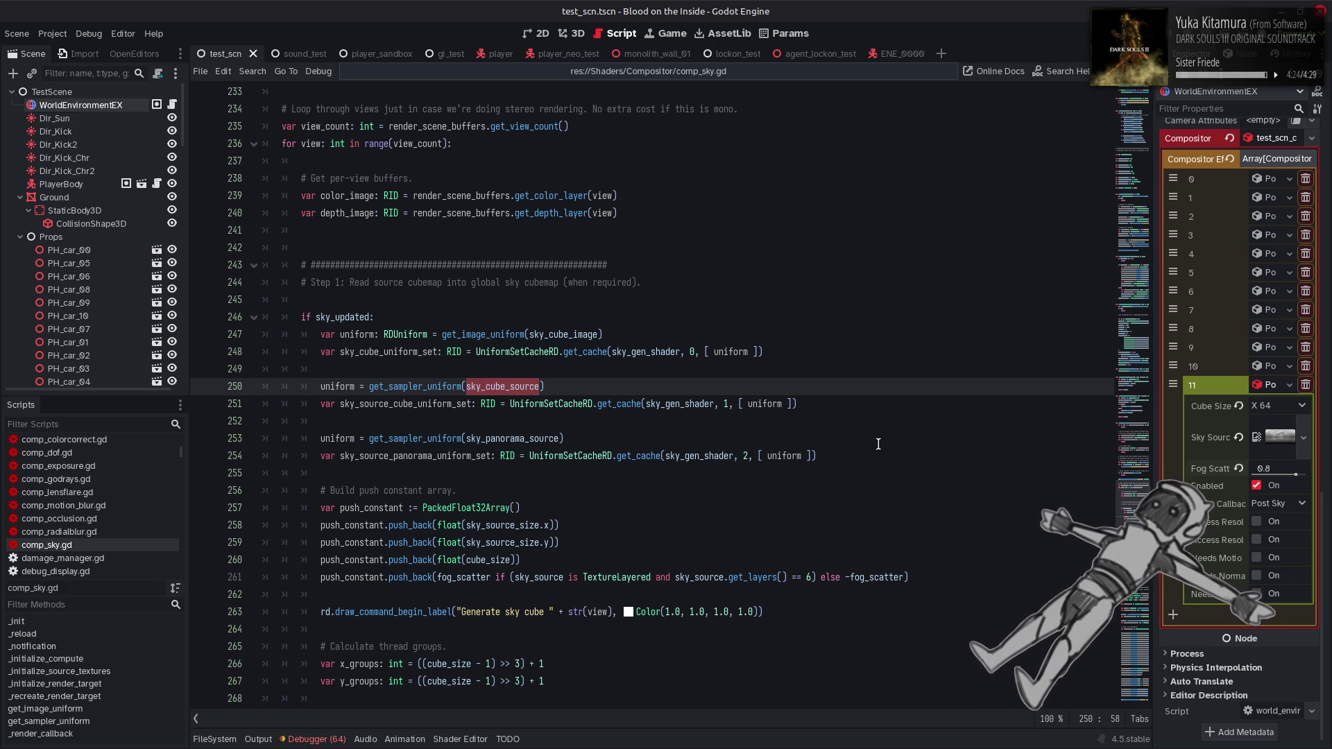
# Copy the source cube and panorama uniform lines 250–254 for reuse after line 301
pyautogui.moveTo(878, 449)
pyautogui.mouseDown()
pyautogui.moveTo(554, 439)
pyautogui.moveTo(320, 383)
pyautogui.mouseUp()
pyautogui.hotkey('ctrl', 'c')
pyautogui.scroll(-11, 534, 405)
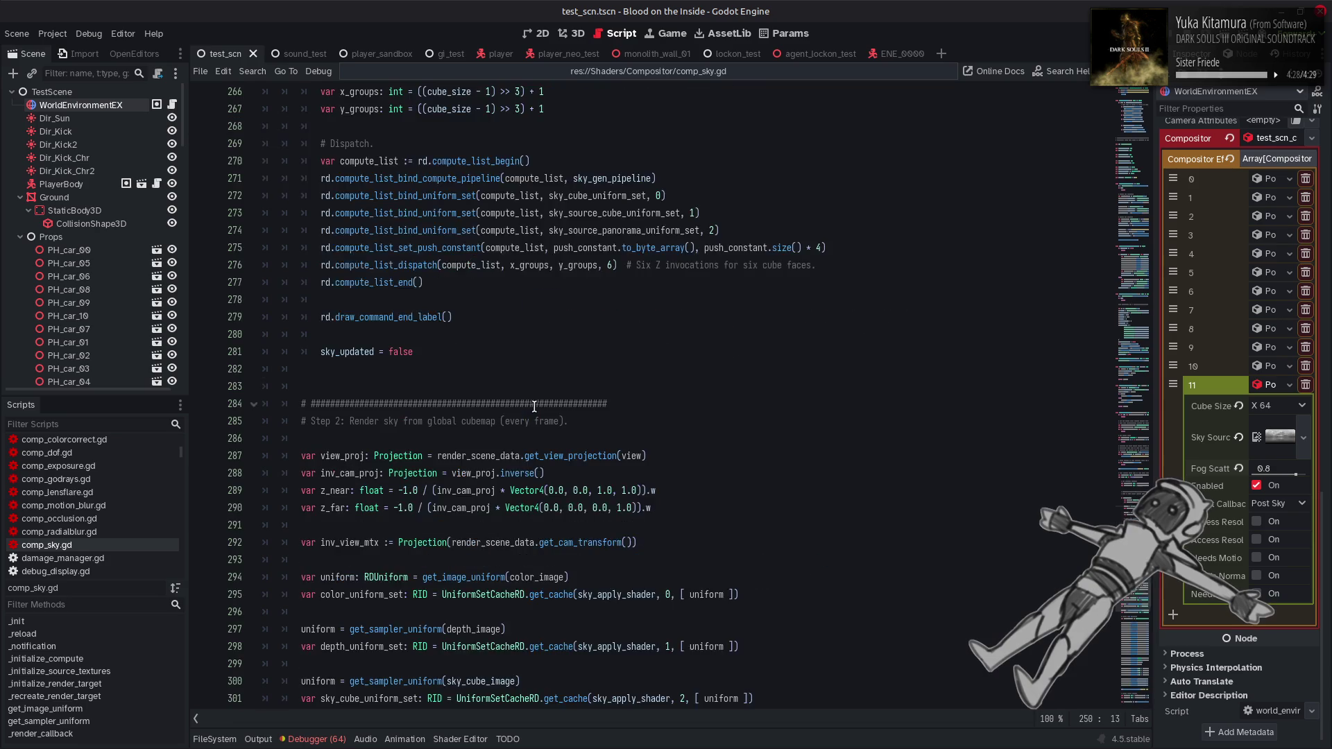
pyautogui.scroll(-5, 534, 406)
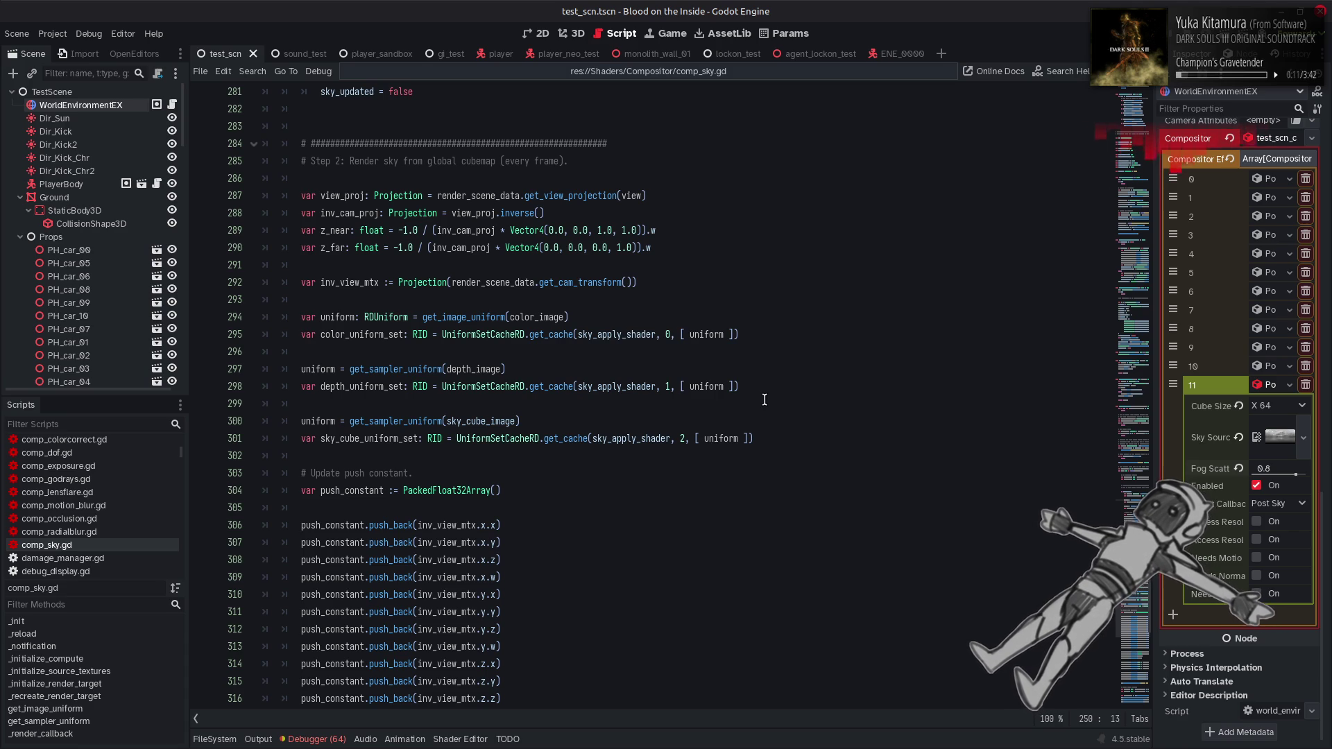
pyautogui.click(764, 439)
# Paste the copied uniform-set lines below sky_cube_uniform_set at line 303 and un-indent them
pyautogui.press('Return')
pyautogui.press('Return')
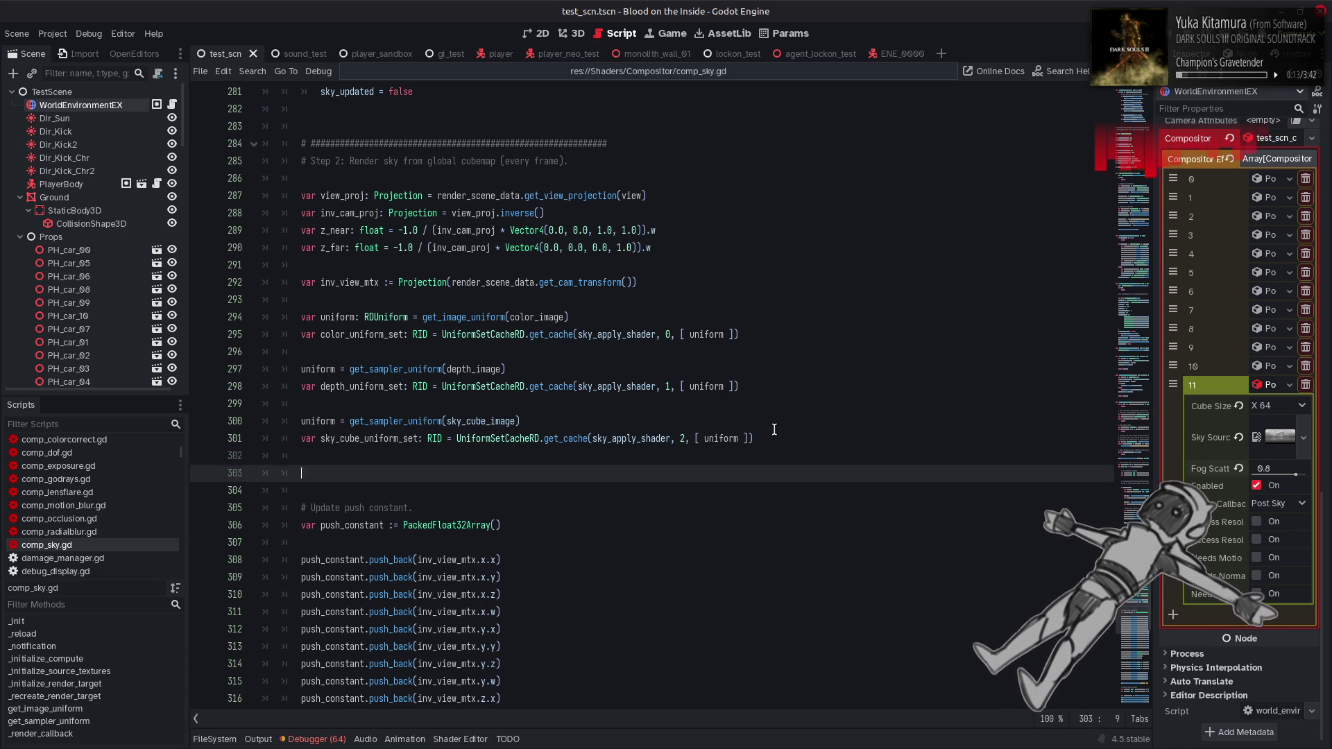
pyautogui.hotkey('ctrl', 'v')
pyautogui.moveTo(843, 549)
pyautogui.mouseDown()
pyautogui.moveTo(626, 542)
pyautogui.moveTo(184, 485)
pyautogui.mouseUp()
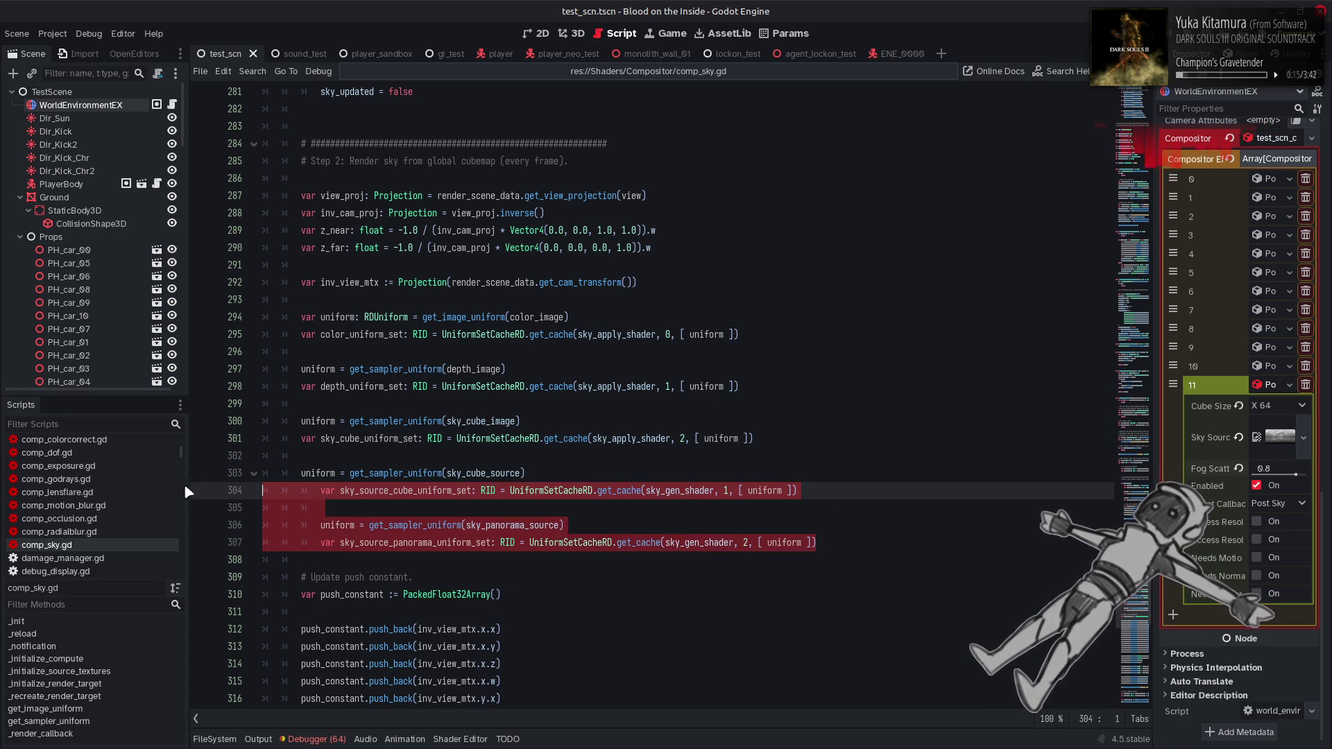
pyautogui.hotkey('shift', 'Tab')
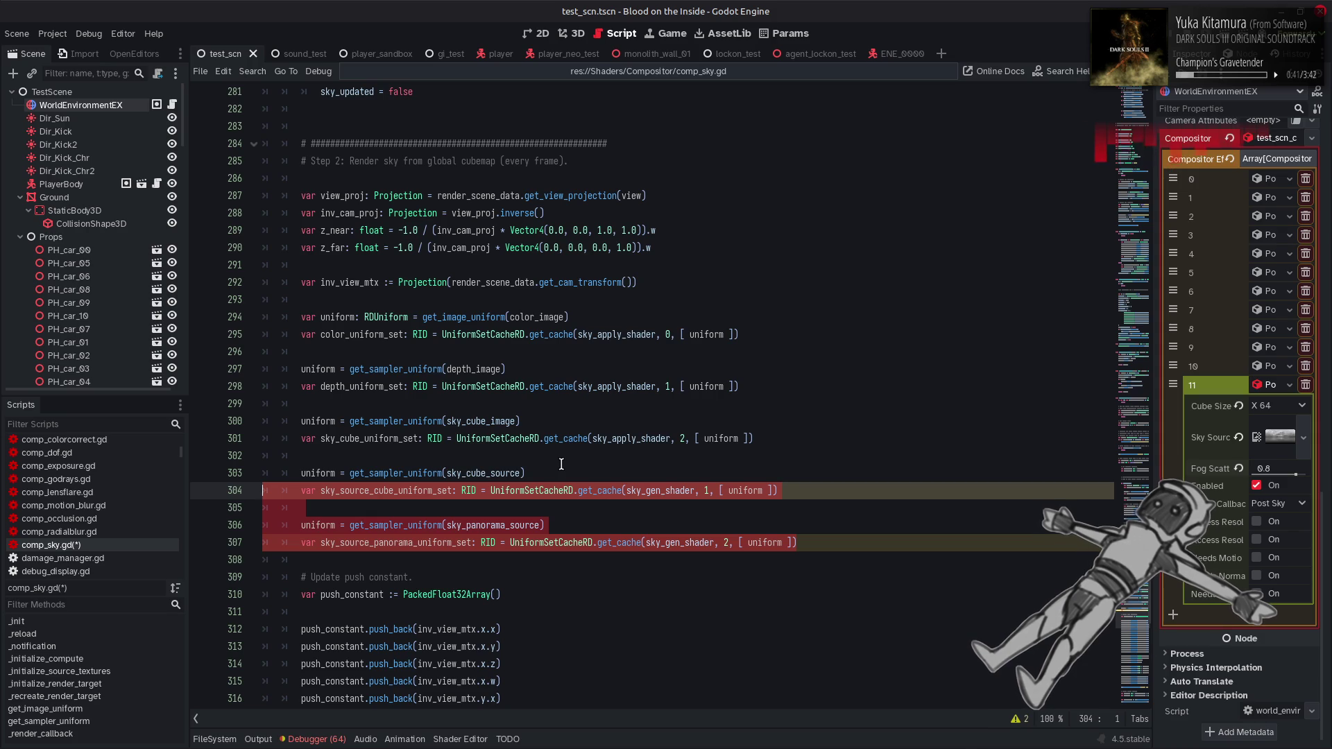
pyautogui.click(561, 464)
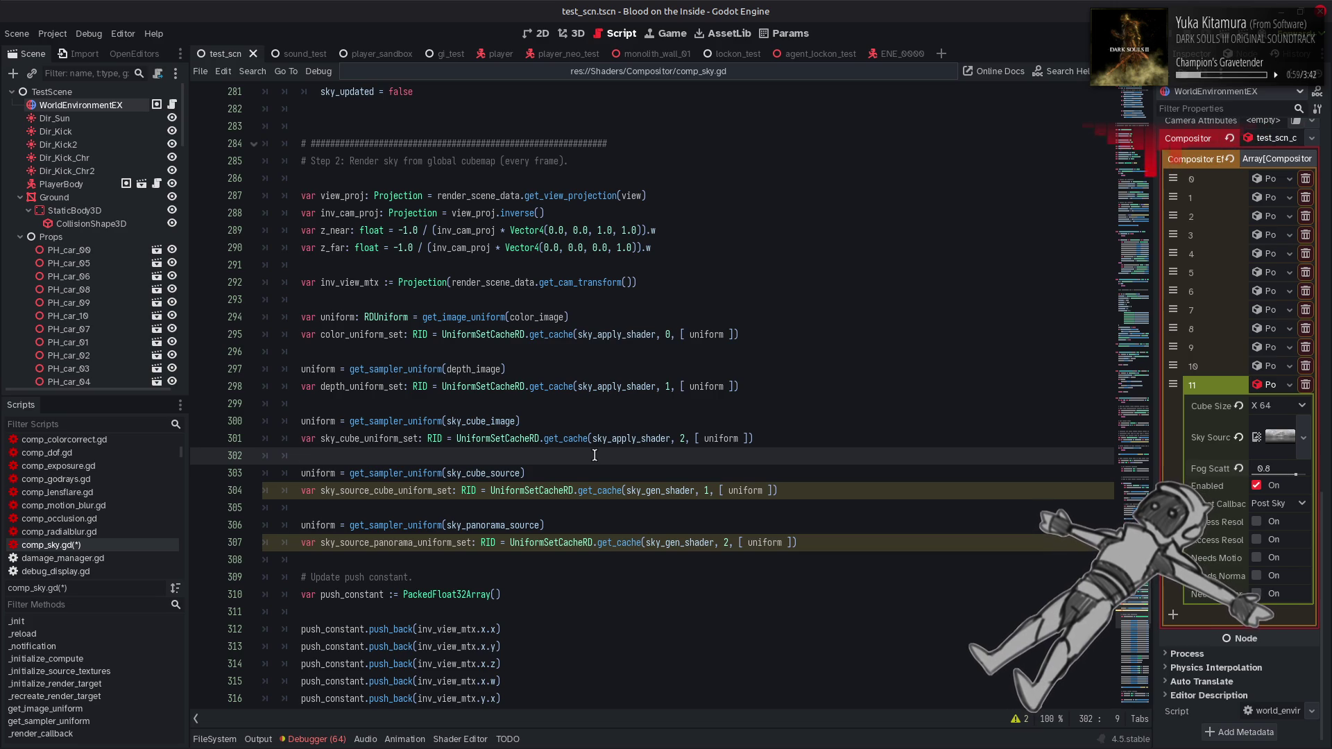
pyautogui.doubleClick(699, 490)
# Change the get_cache set indices on lines 304 and 307 to 3 and 4
pyautogui.write('3')
pyautogui.doubleClick(726, 543)
pyautogui.write('4')
pyautogui.scroll(-4, 423, 319)
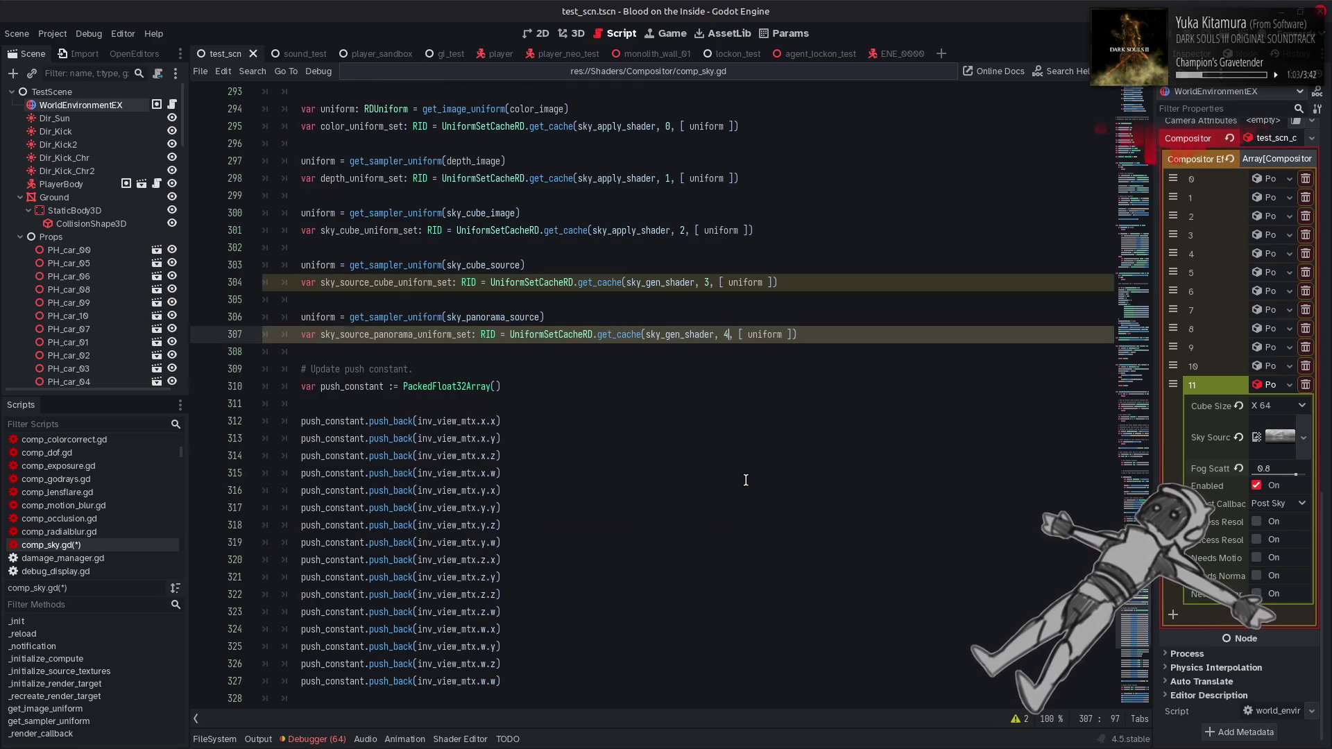
pyautogui.doubleClick(456, 266)
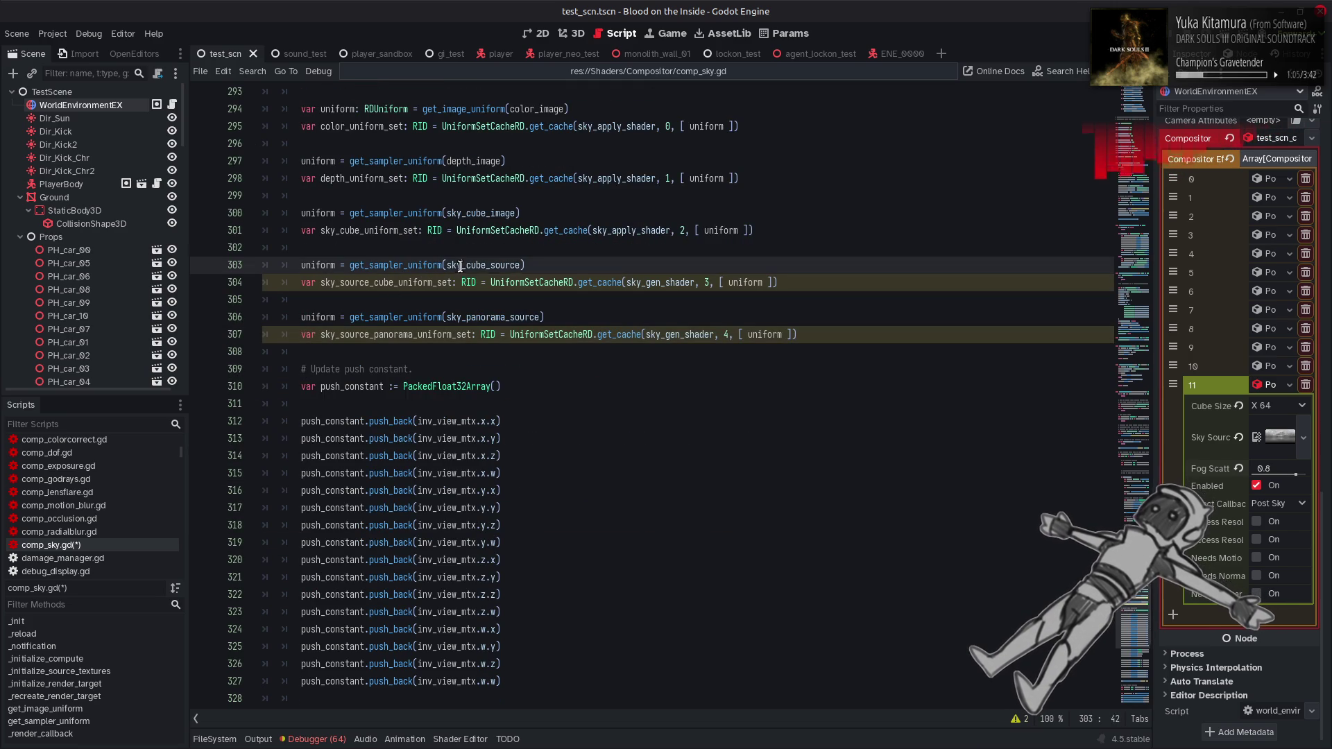
pyautogui.doubleClick(438, 282)
pyautogui.hotkey('ctrl', 'c')
pyautogui.scroll(-12, 437, 282)
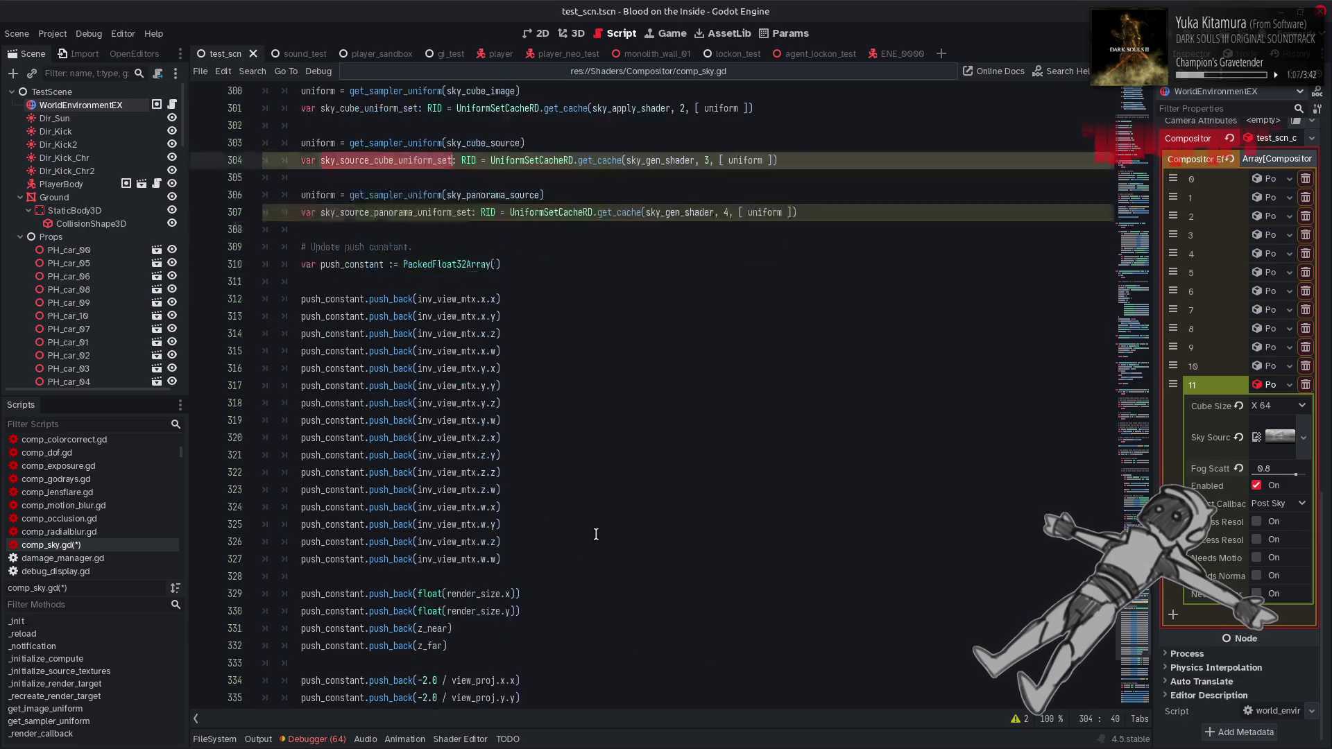
# Duplicate the sky cube bind line in the compute list and change the copy's set index to 4
pyautogui.moveTo(646, 542)
pyautogui.mouseDown()
pyautogui.moveTo(656, 555)
pyautogui.moveTo(302, 545)
pyautogui.mouseUp()
pyautogui.hotkey('ctrl', 'v')
pyautogui.hotkey('ctrl', 'z')
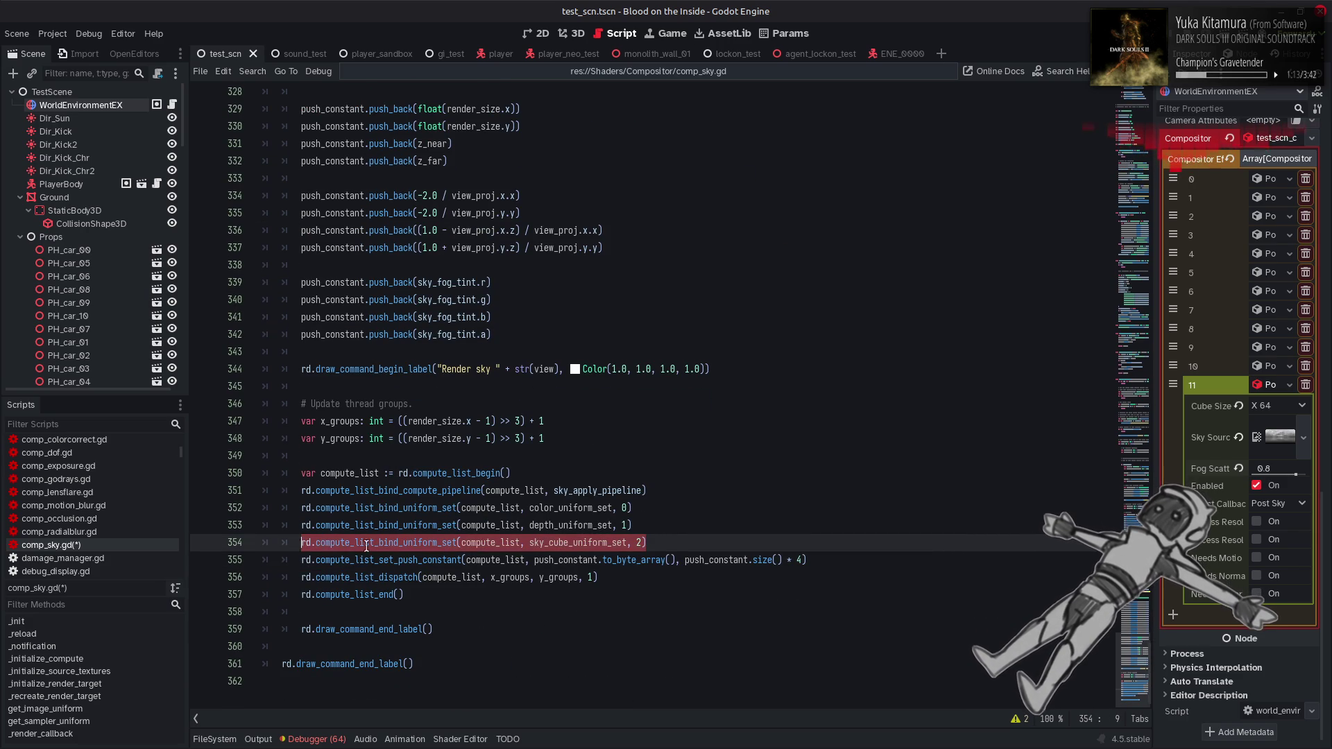
pyautogui.click(664, 545)
pyautogui.hotkey('ctrl', 'shift', 'd')
pyautogui.hotkey('ctrl', 'shift', 'd')
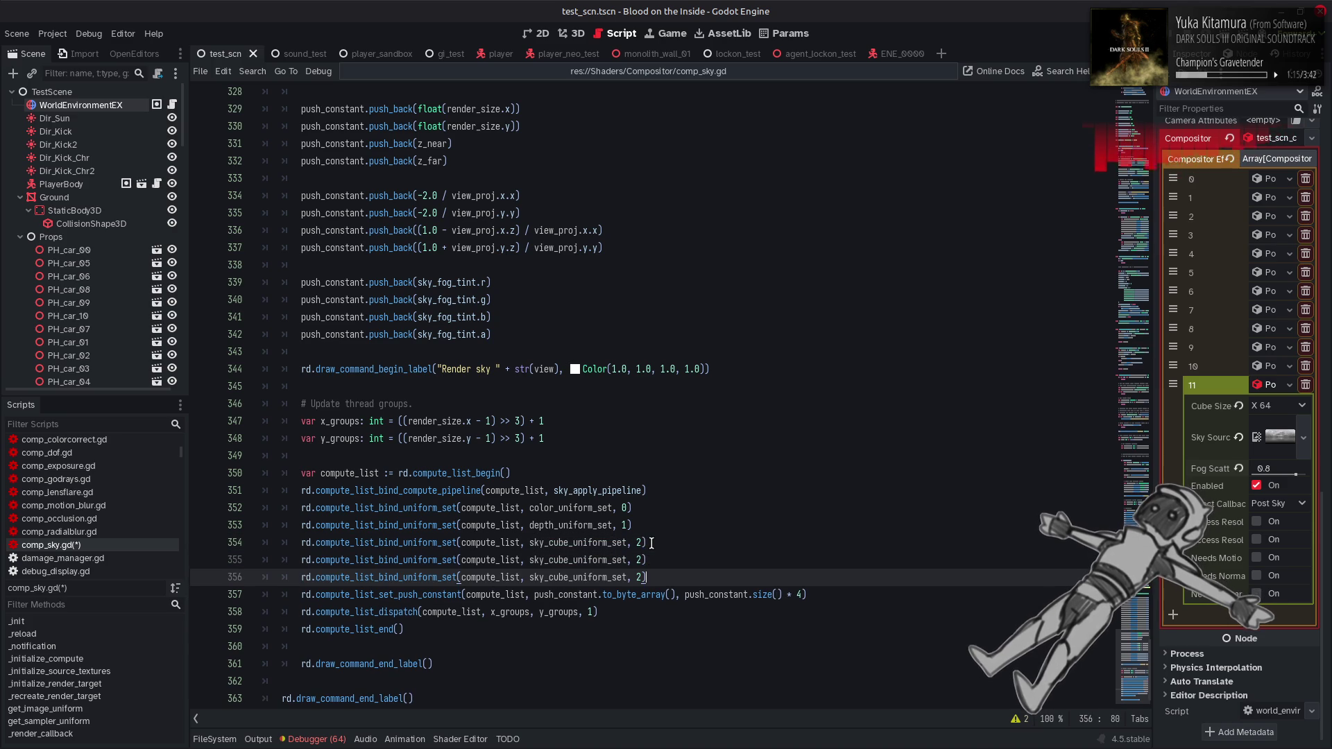
pyautogui.hotkey('ctrl', 'shift', 'k')
pyautogui.press('Up')
pyautogui.press('Left')
pyautogui.press('BackSpace')
pyautogui.write('4')
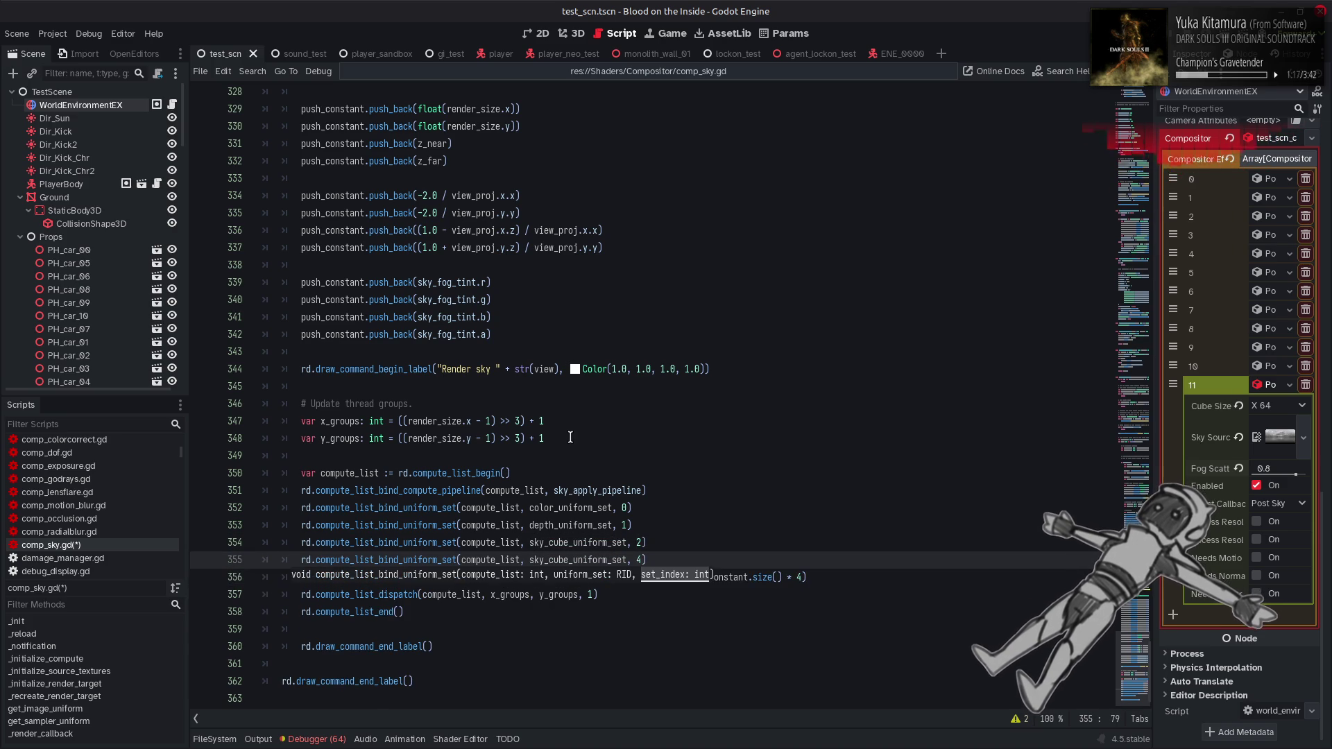
pyautogui.press('Down')
# Bind sky_source_cube_uniform_set at 3 and sky_source_panorama_uniform_set at 4, and save comp_sky.gd
pyautogui.scroll(10, 534, 426)
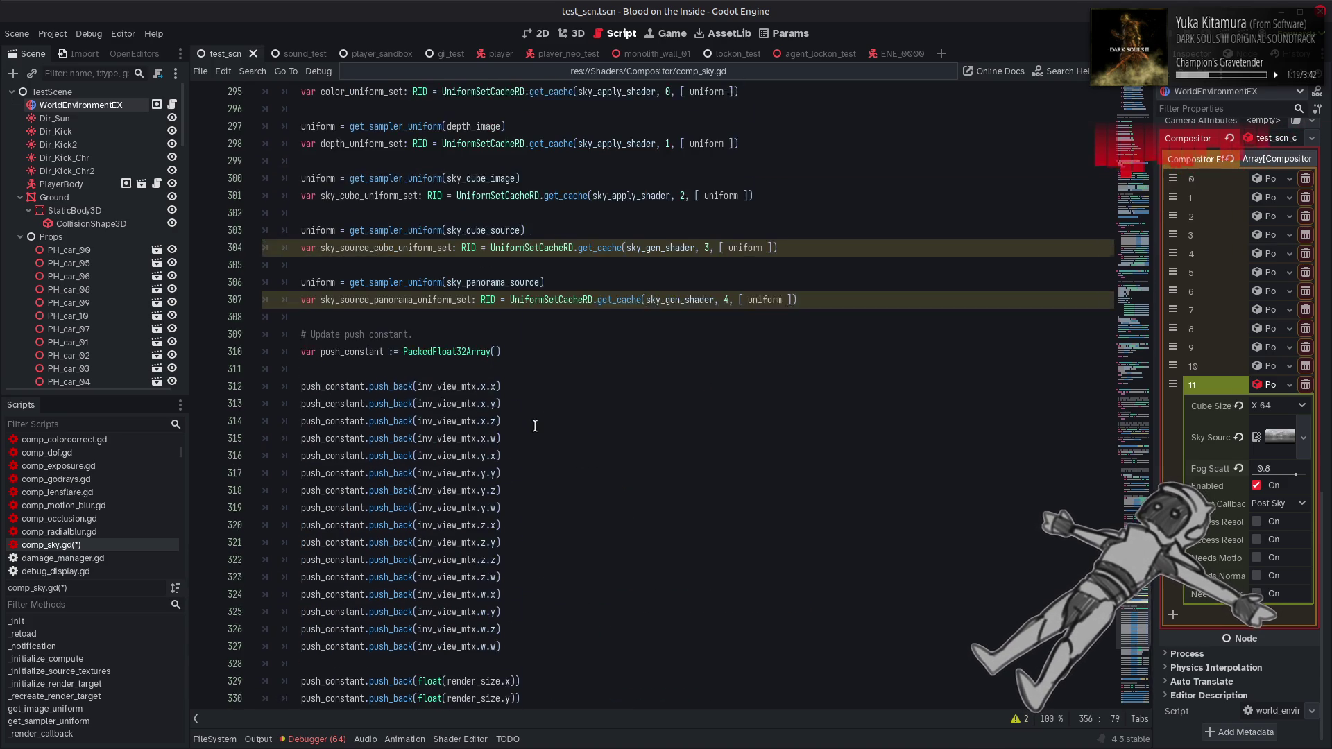
pyautogui.scroll(1, 534, 426)
pyautogui.doubleClick(402, 302)
pyautogui.scroll(-10, 588, 569)
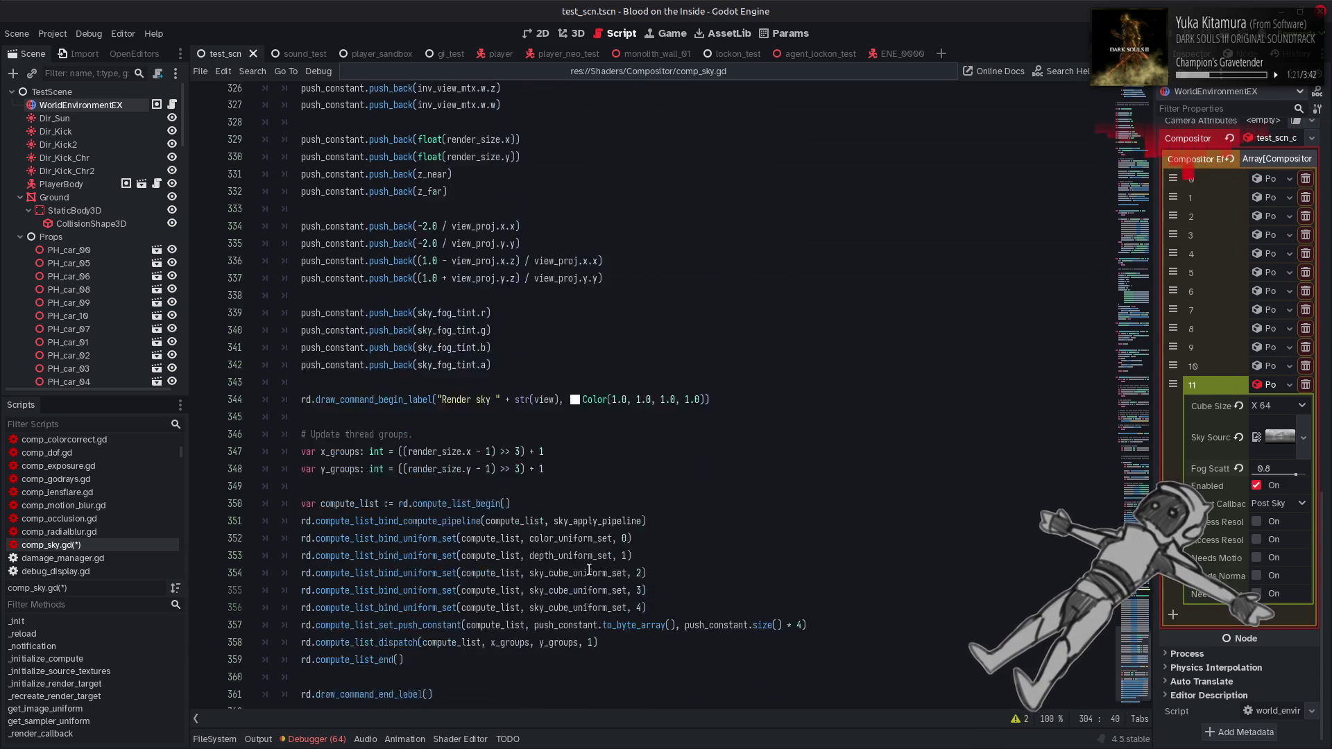
pyautogui.scroll(-3, 589, 569)
pyautogui.click(572, 525)
pyautogui.scroll(8, 540, 464)
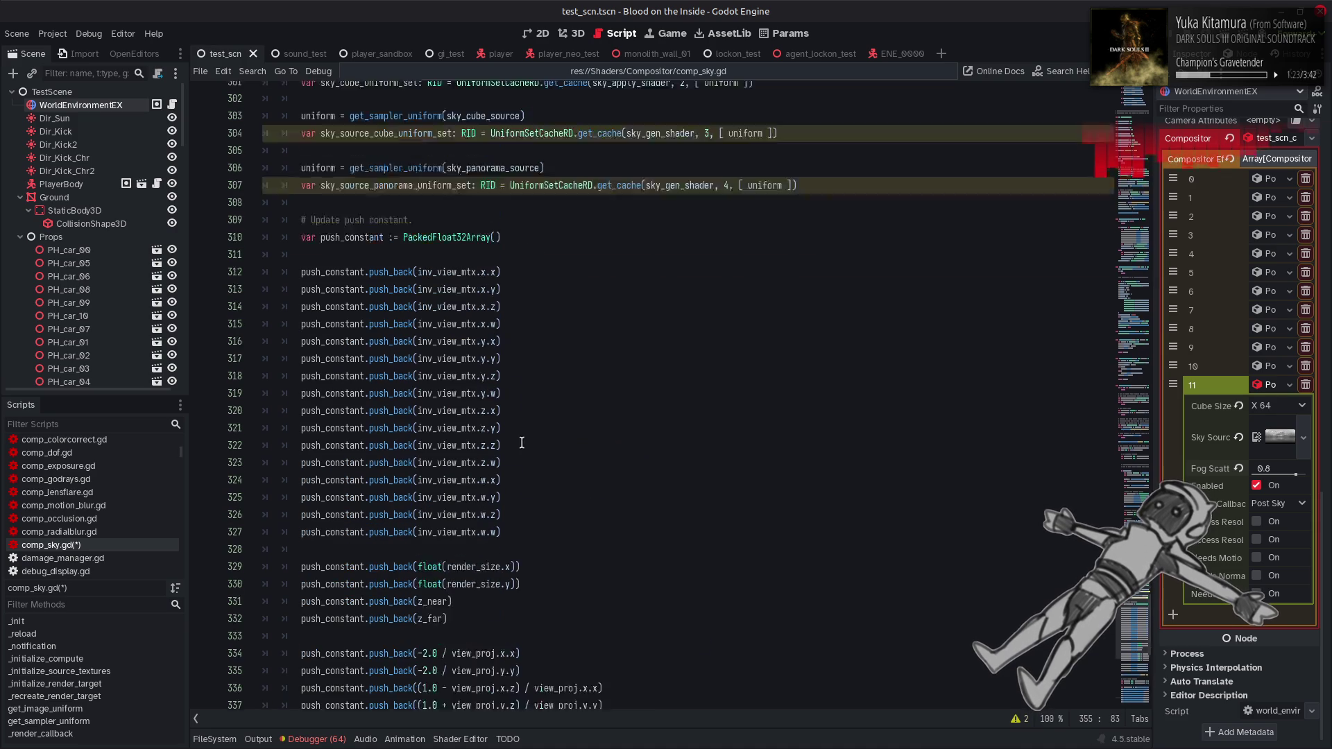
pyautogui.scroll(3, 540, 463)
pyautogui.doubleClick(461, 274)
pyautogui.hotkey('ctrl', 'c')
pyautogui.scroll(-9, 607, 488)
pyautogui.scroll(-1, 608, 487)
pyautogui.doubleClick(577, 542)
pyautogui.hotkey('ctrl', 'v')
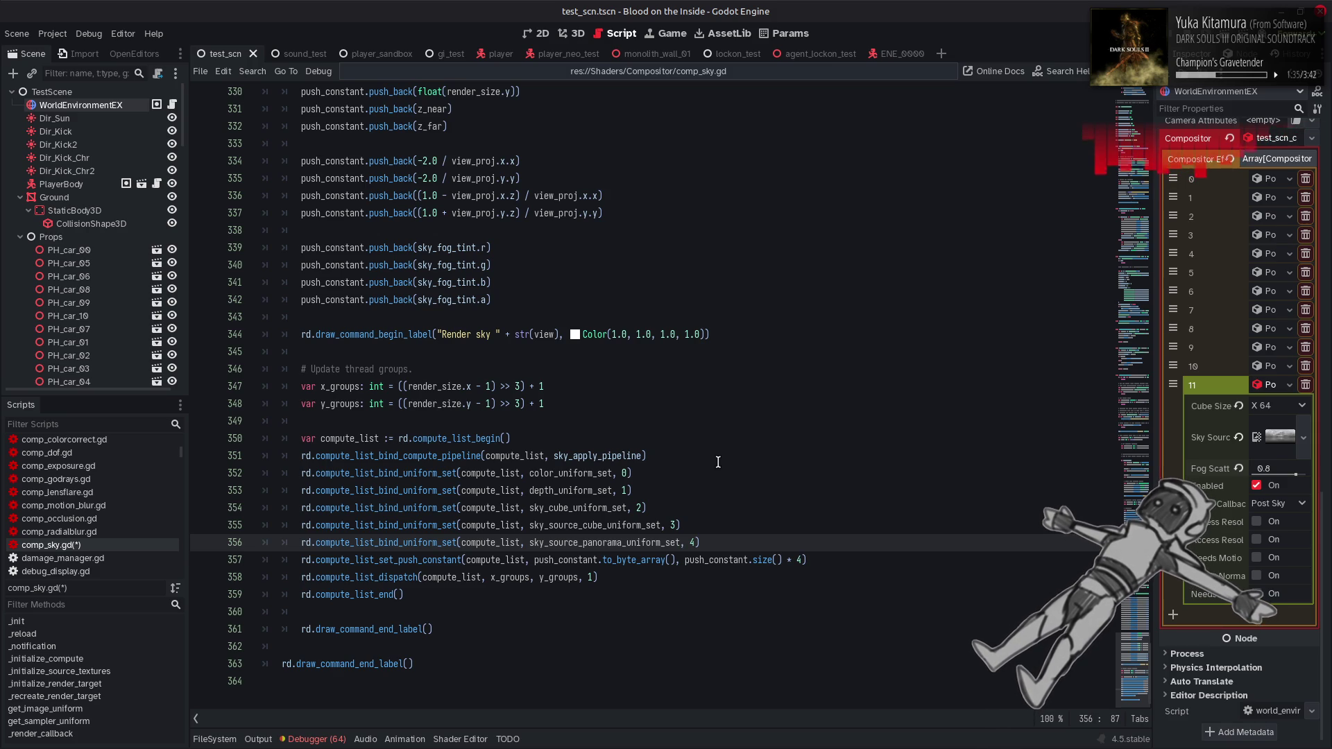
pyautogui.hotkey('ctrl', 's')
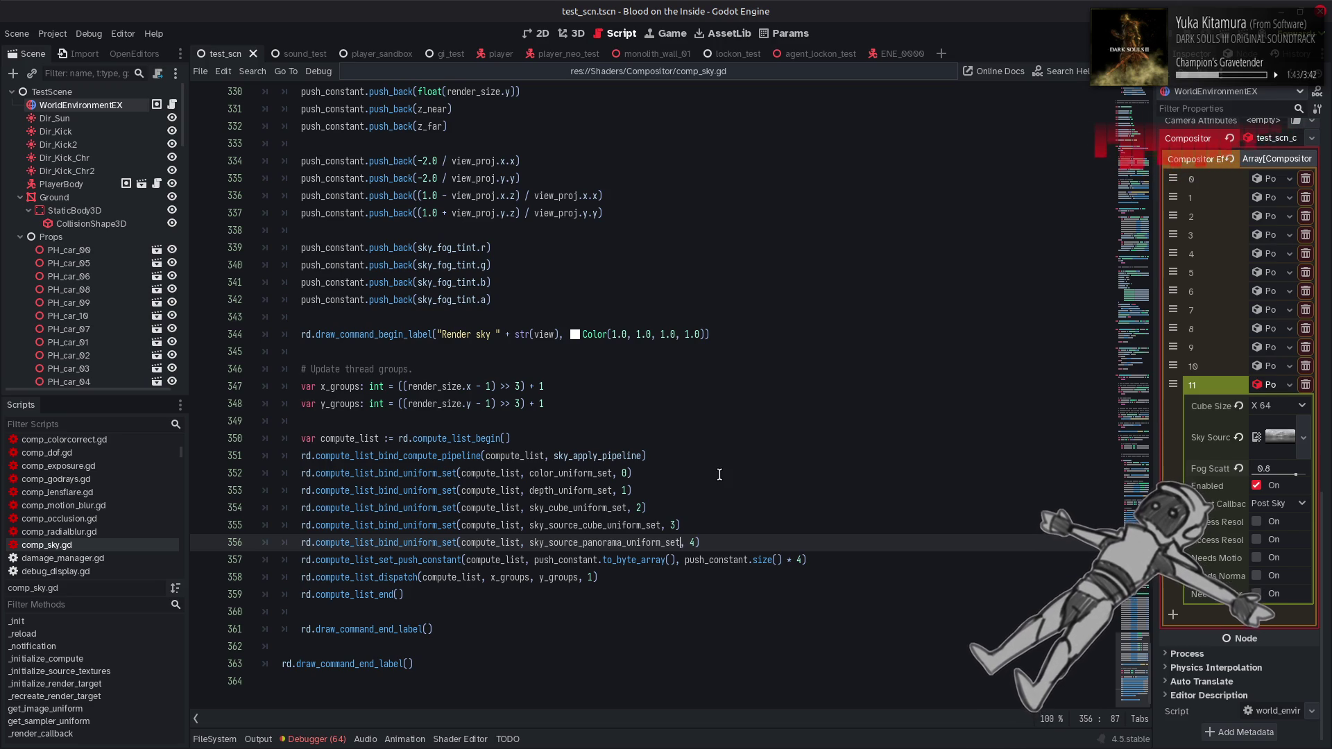
pyautogui.scroll(3, 724, 464)
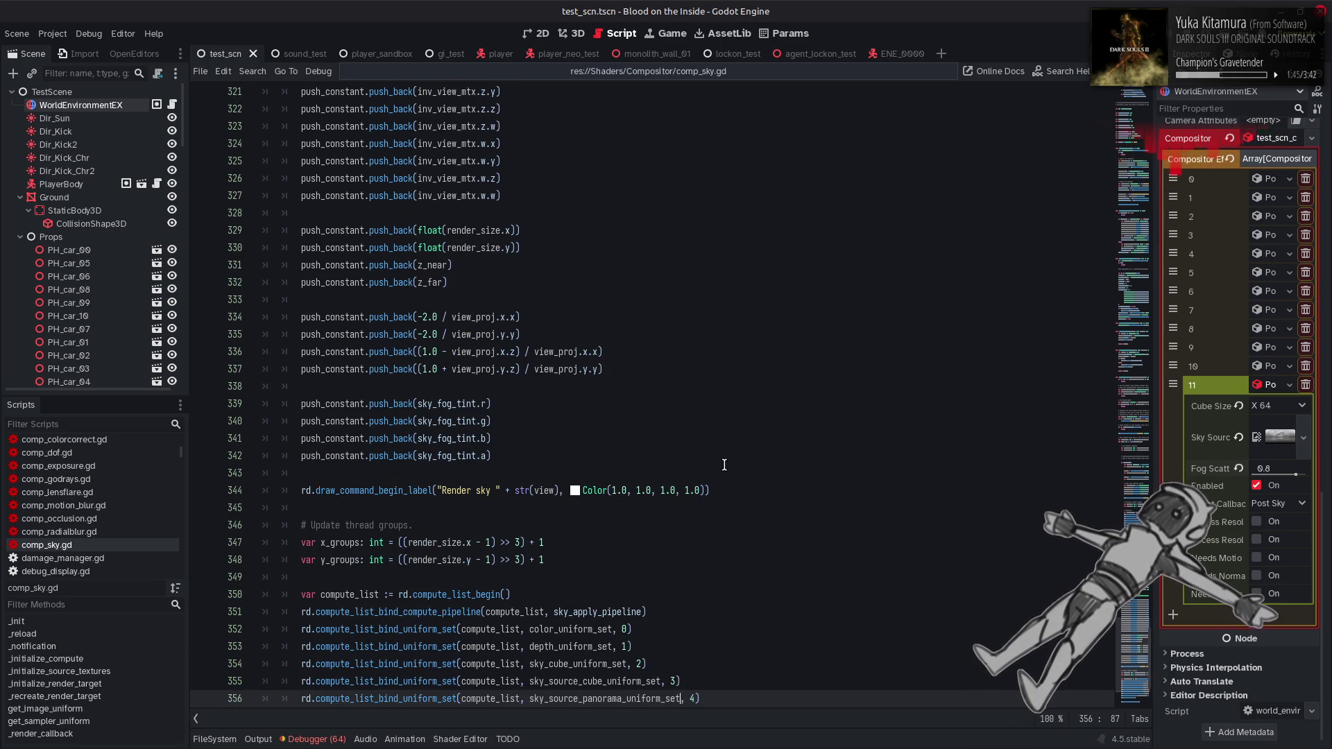
pyautogui.scroll(10, 724, 465)
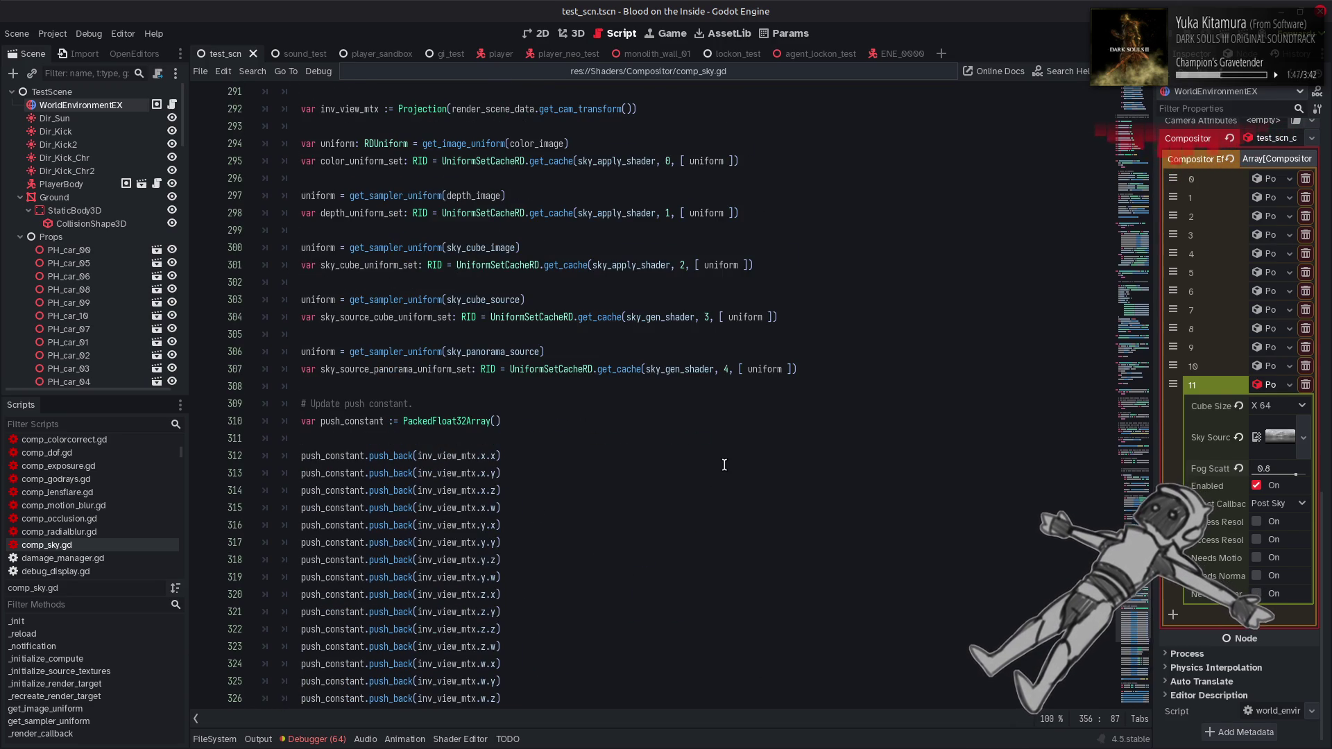
pyautogui.scroll(-7, 724, 464)
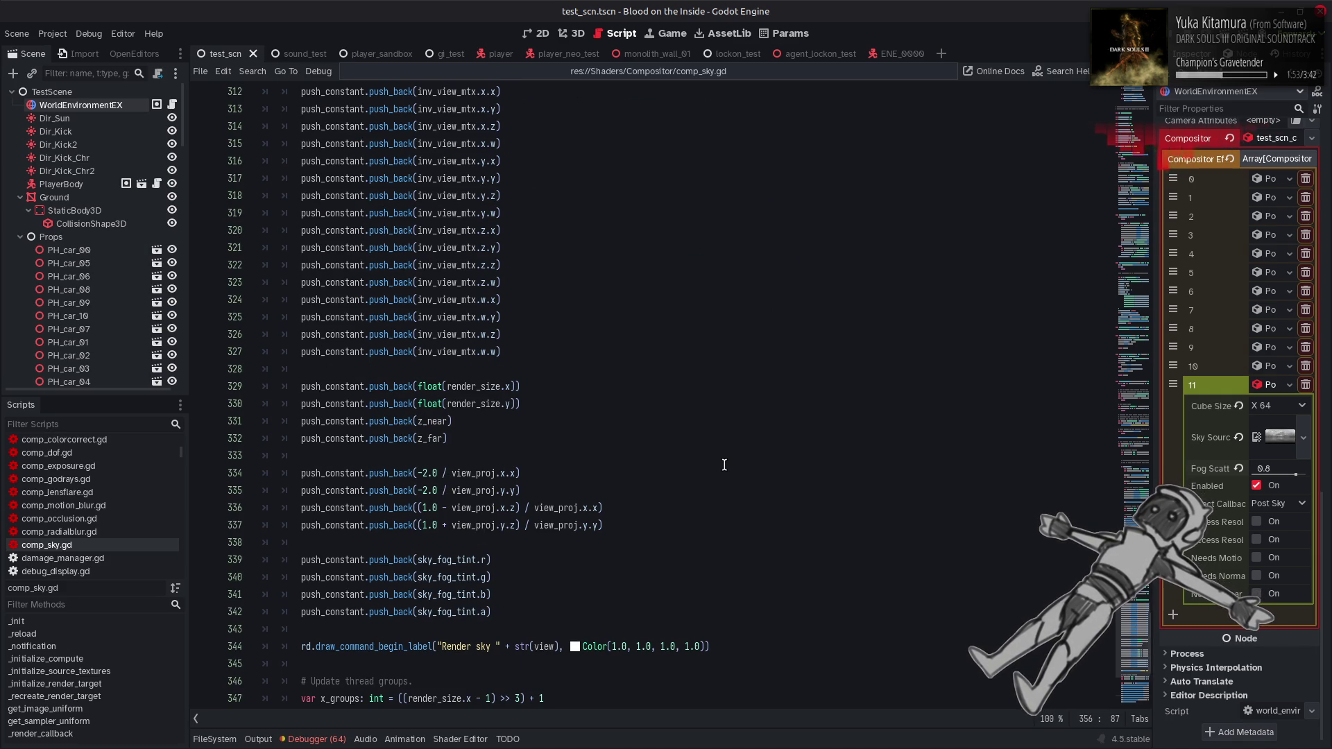
pyautogui.scroll(20, 724, 465)
pyautogui.scroll(-11, 723, 465)
pyautogui.scroll(3, 723, 465)
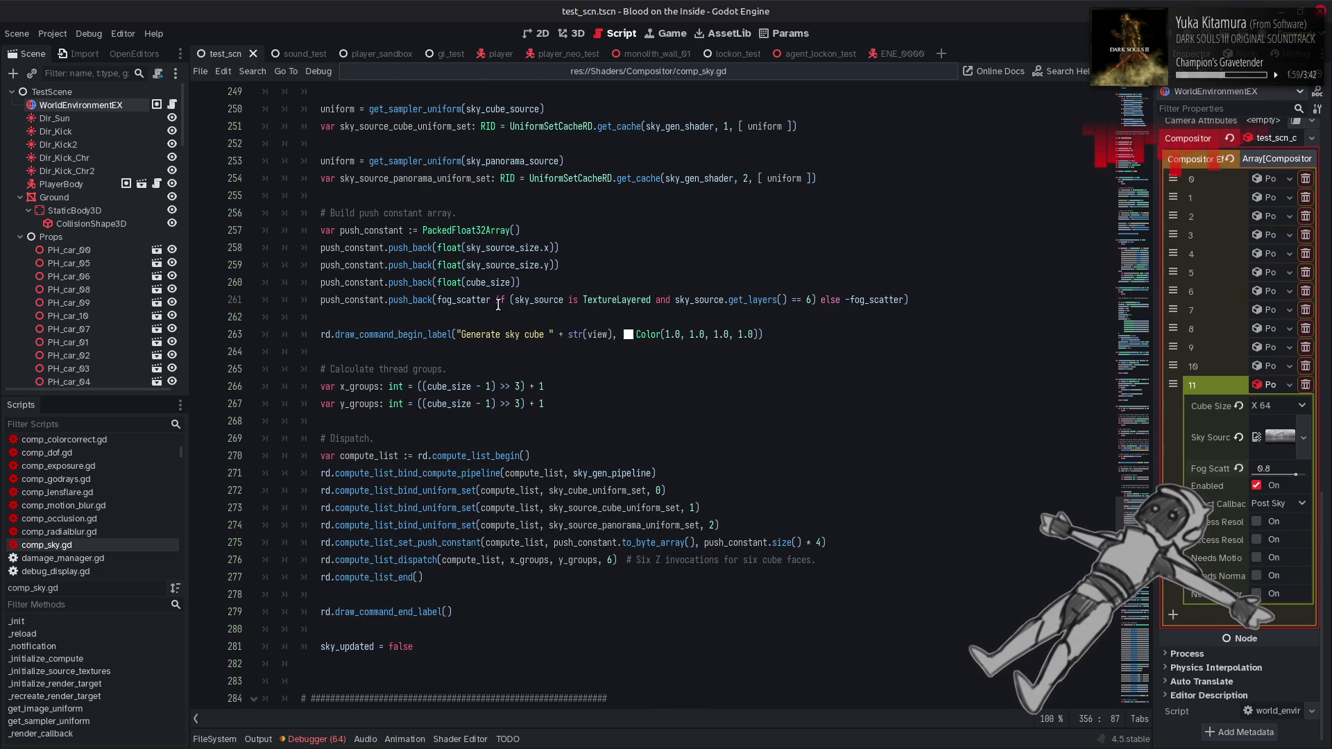
# Make line 342 push sky_fog_tint.a for six-layer sources, else -sky_fog_tint.a, and save
pyautogui.moveTo(491, 300); pyautogui.dragTo(843, 300)
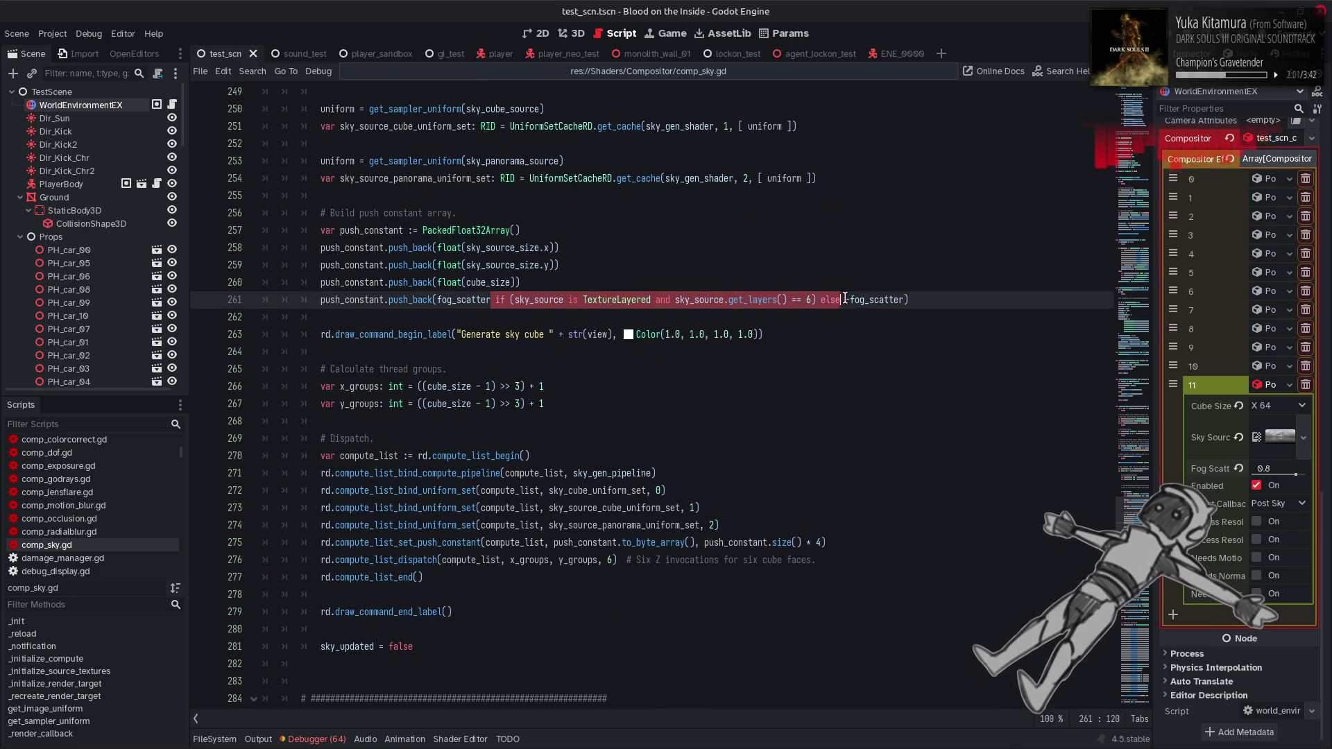
pyautogui.scroll(-11, 441, 383)
pyautogui.scroll(-15, 441, 382)
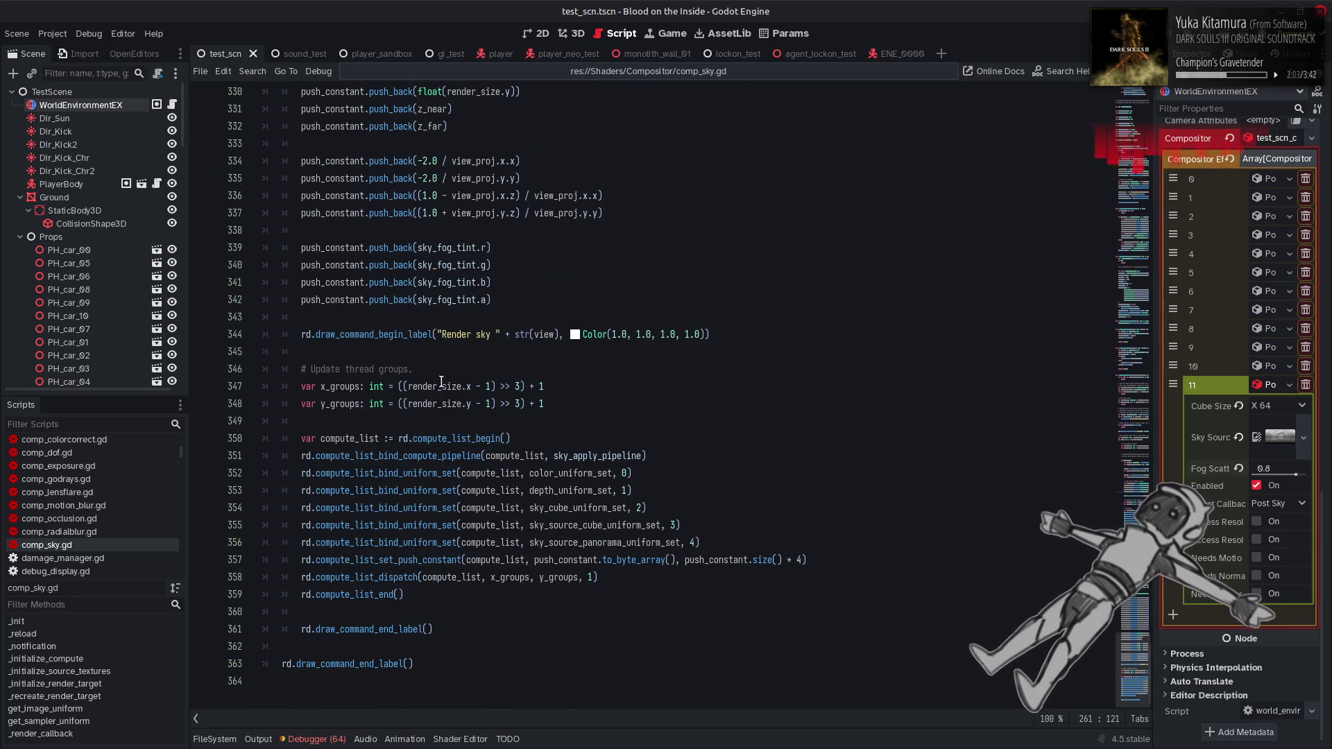
pyautogui.scroll(1, 441, 382)
pyautogui.click(496, 358)
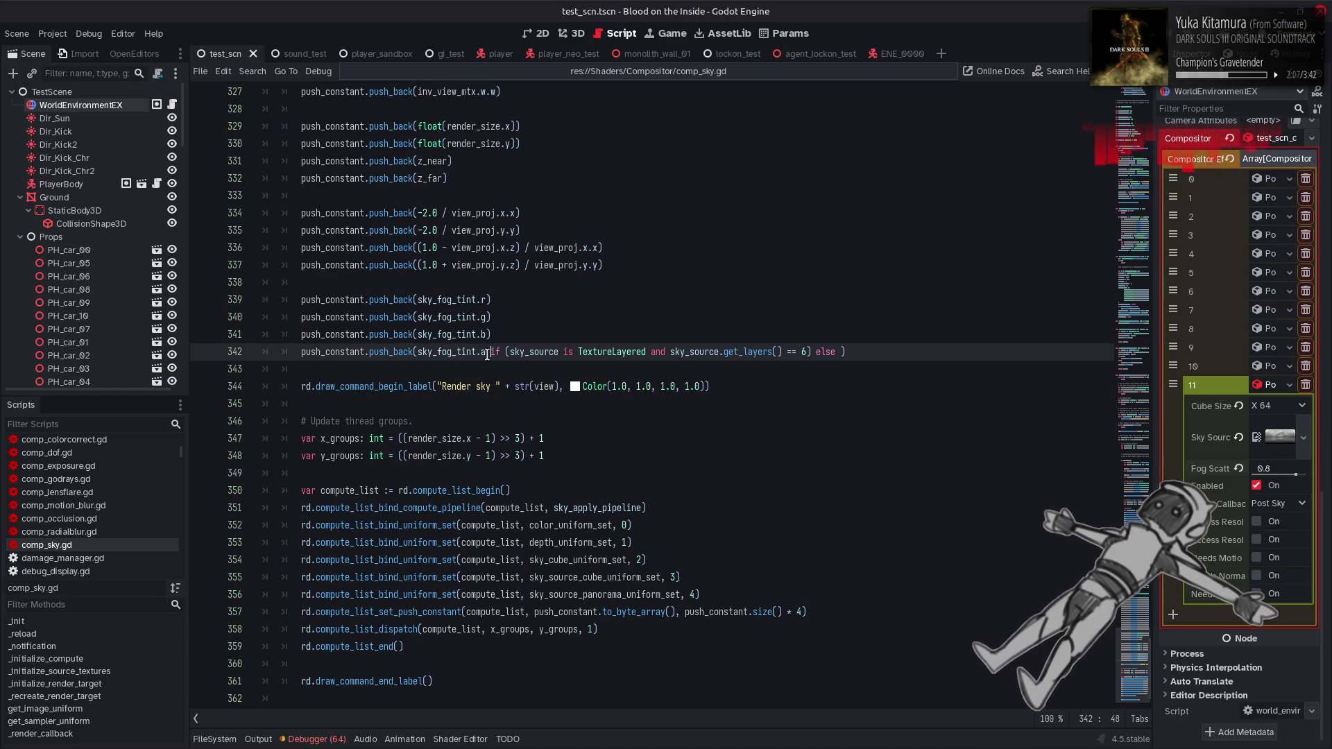
pyautogui.moveTo(487, 355); pyautogui.dragTo(416, 355)
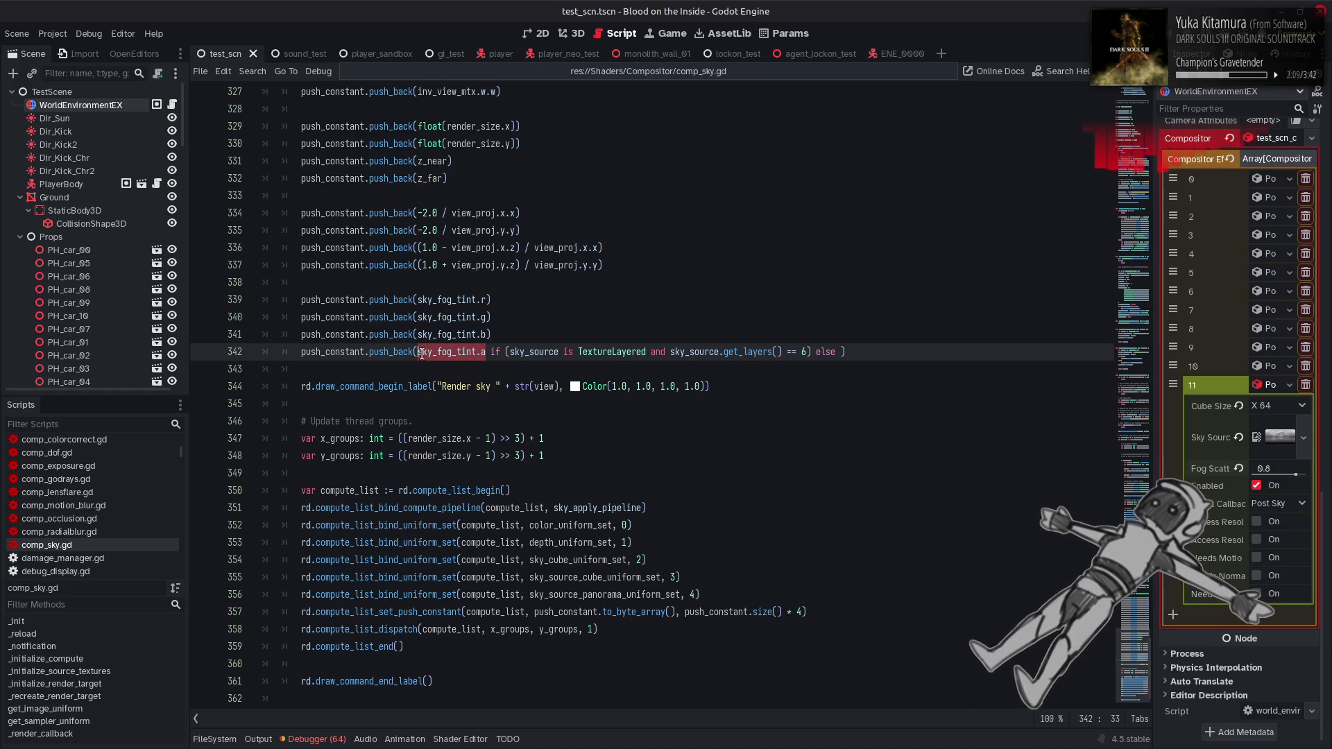
pyautogui.hotkey('ctrl', 'c')
pyautogui.click(841, 353)
pyautogui.hotkey('ctrl', 'v')
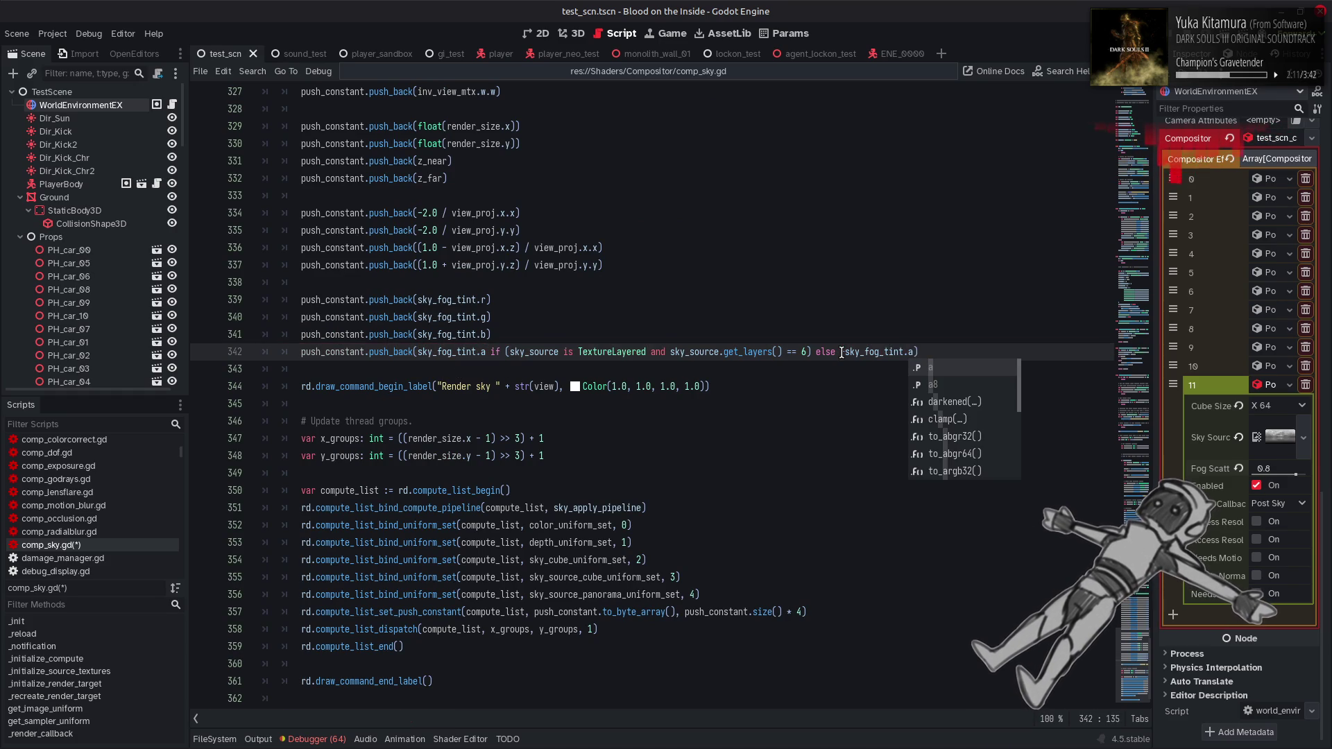
pyautogui.click(826, 381)
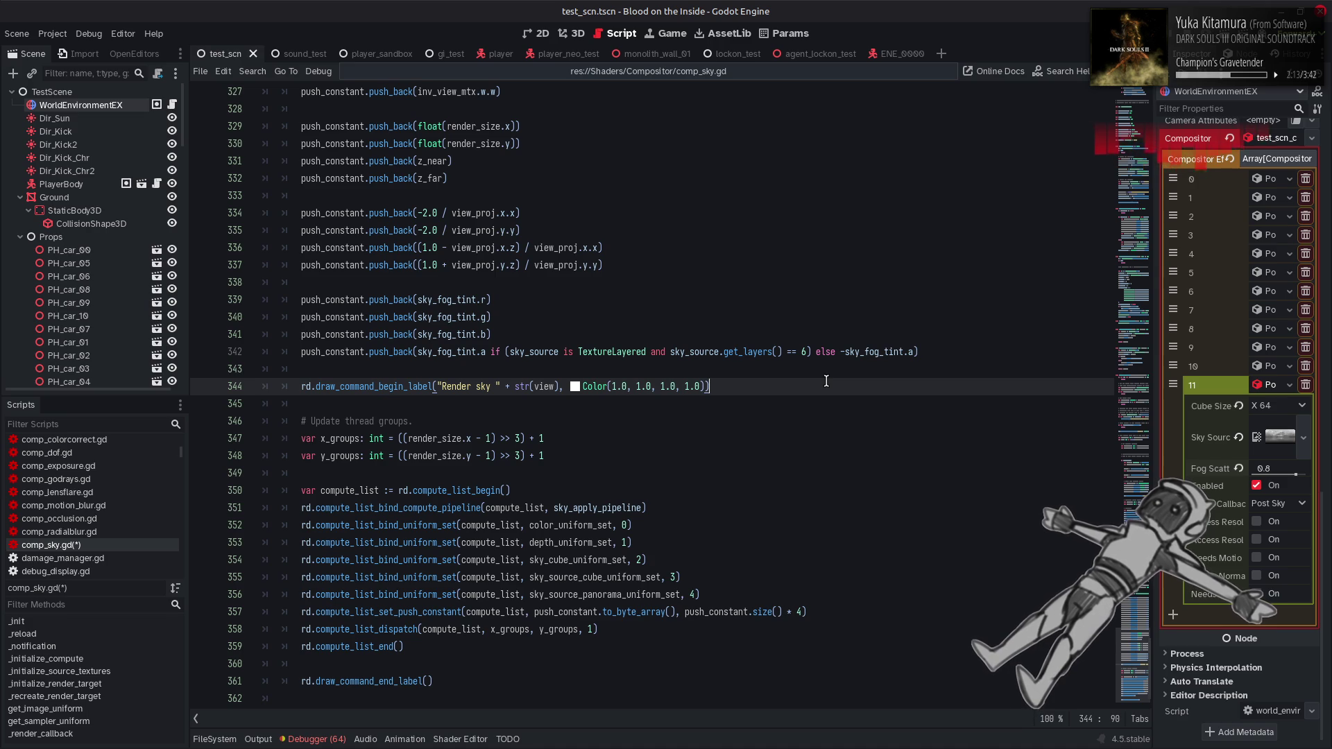
pyautogui.hotkey('ctrl', 's')
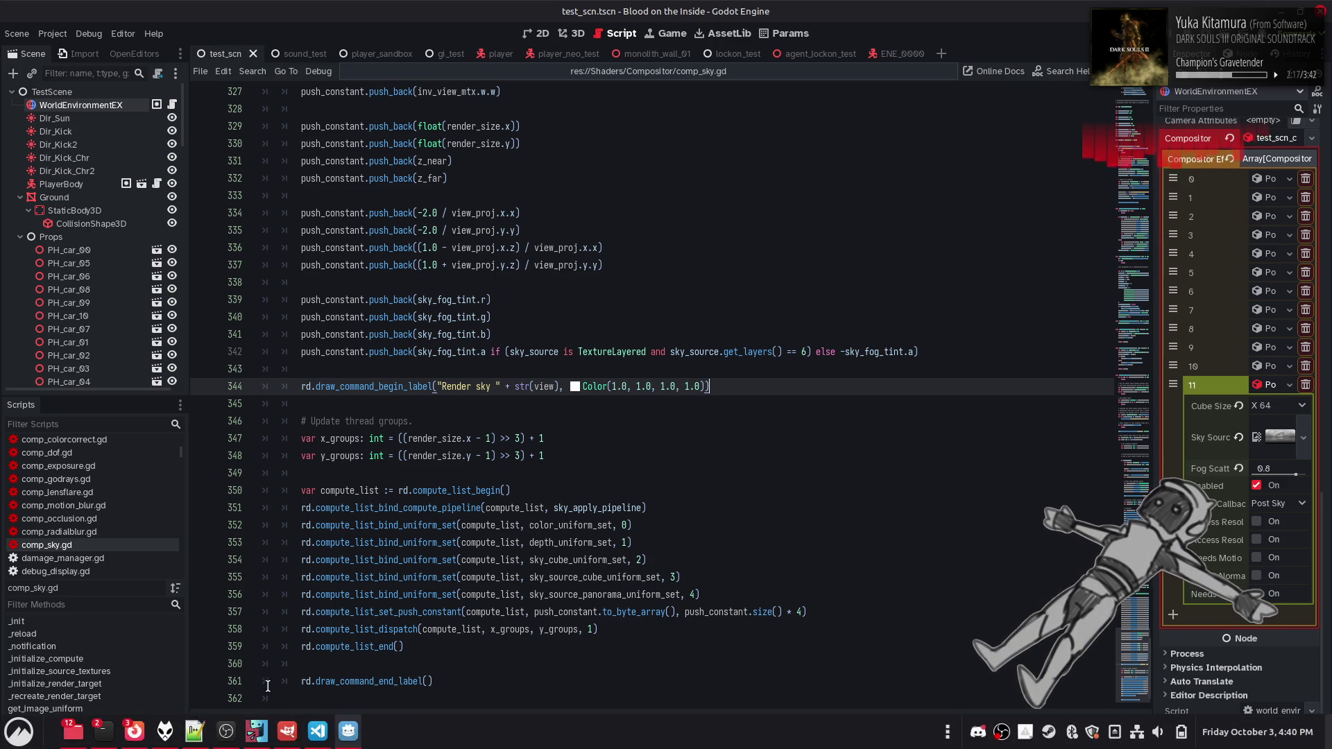
# In sky_apply.glsl line 51, wrap params.fog_tint.a in abs() within the fog mix
pyautogui.click(206, 744)
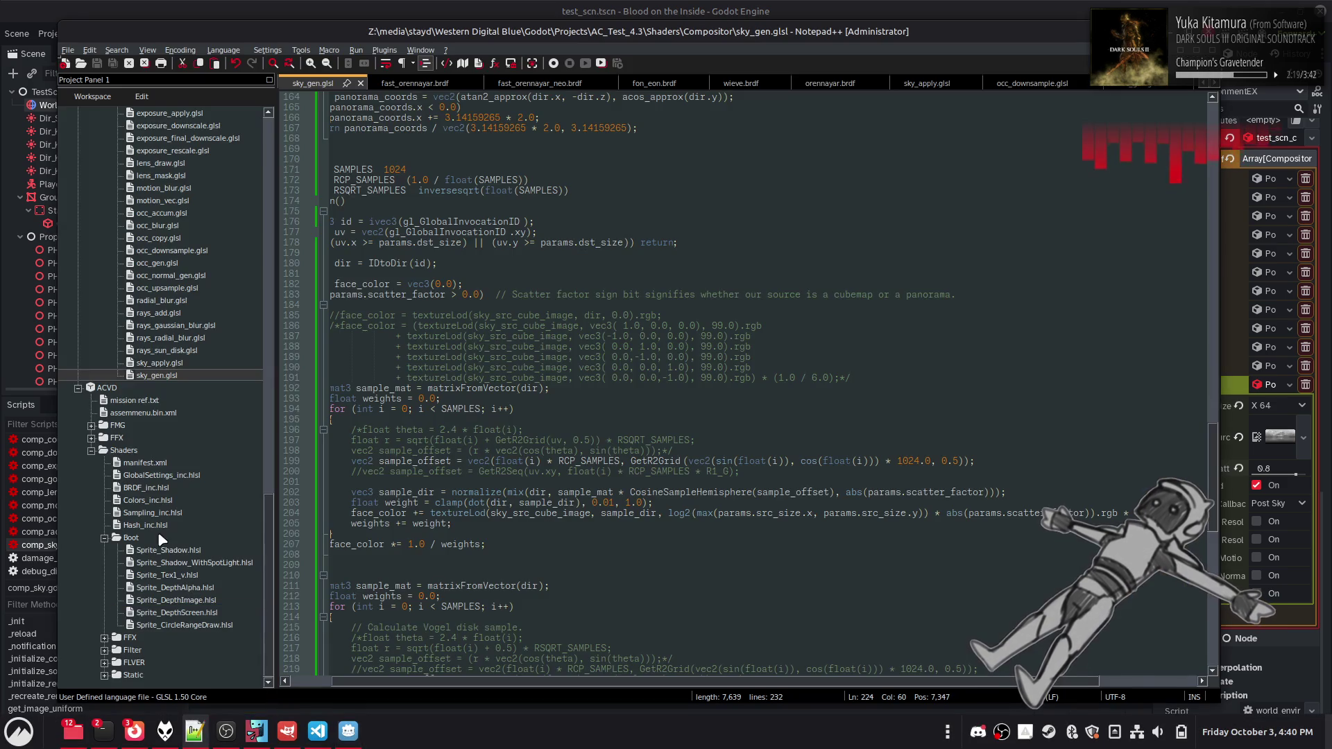
pyautogui.doubleClick(914, 554)
pyautogui.click(845, 567)
pyautogui.click(846, 554)
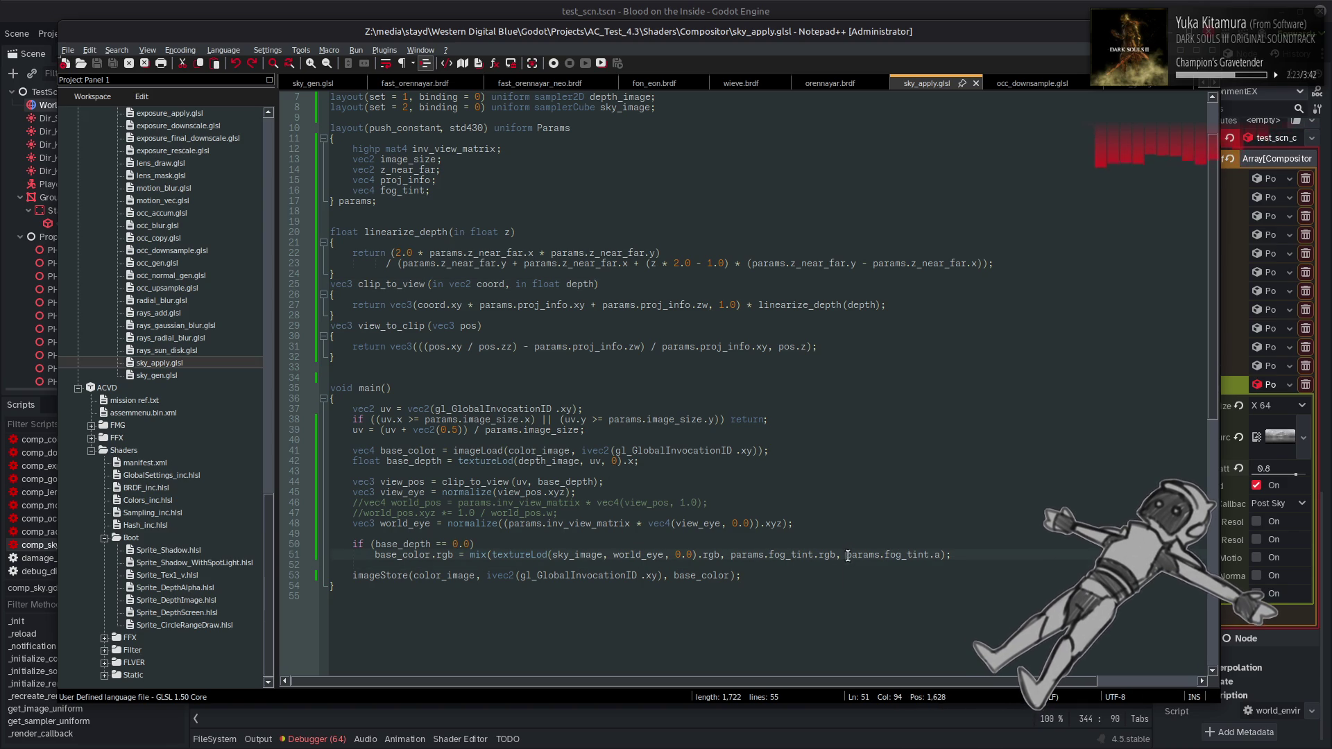
pyautogui.write('abs(')
pyautogui.press('End')
pyautogui.press('Left')
pyautogui.press('Left')
pyautogui.write(')')
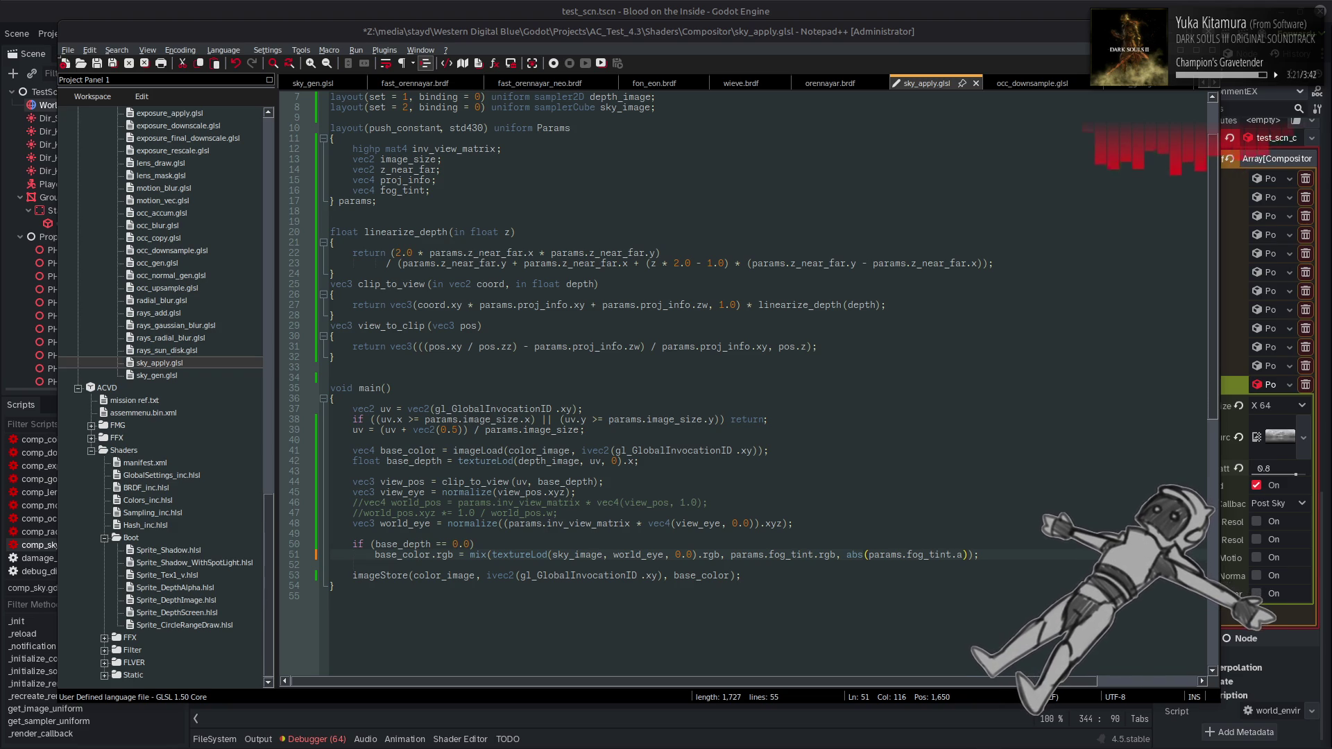
# Save sky_apply.glsl and open sky_gen.glsl from the Project Panel
pyautogui.click(770, 8)
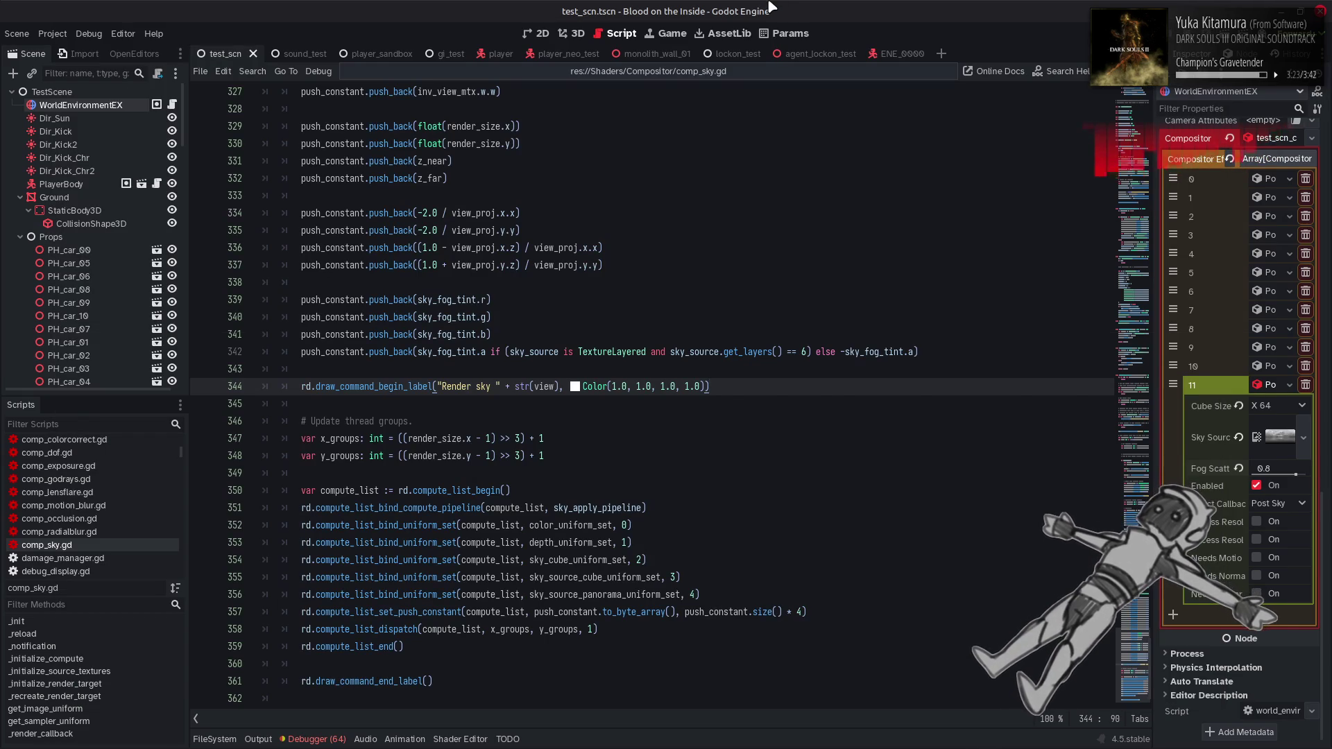
pyautogui.hotkey('alt', 'Tab')
pyautogui.click(831, 281)
pyautogui.hotkey('ctrl', 's')
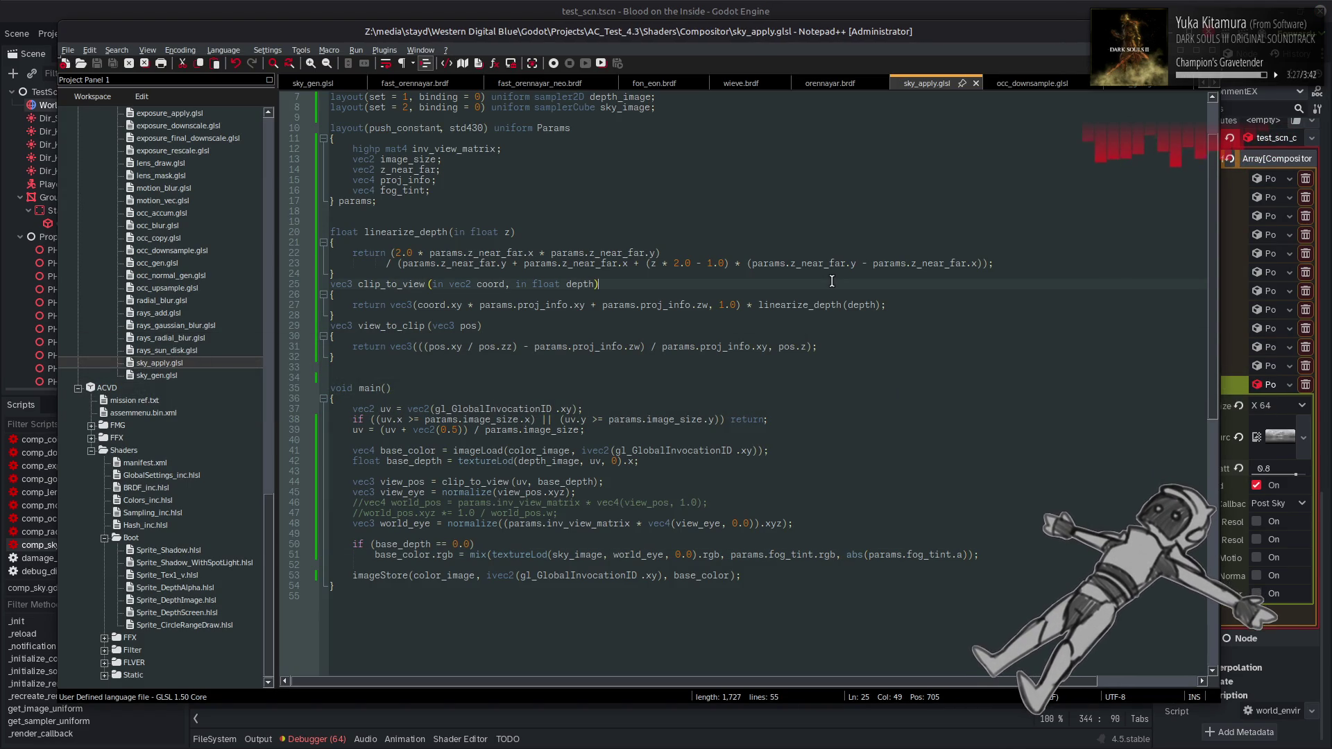
pyautogui.doubleClick(157, 375)
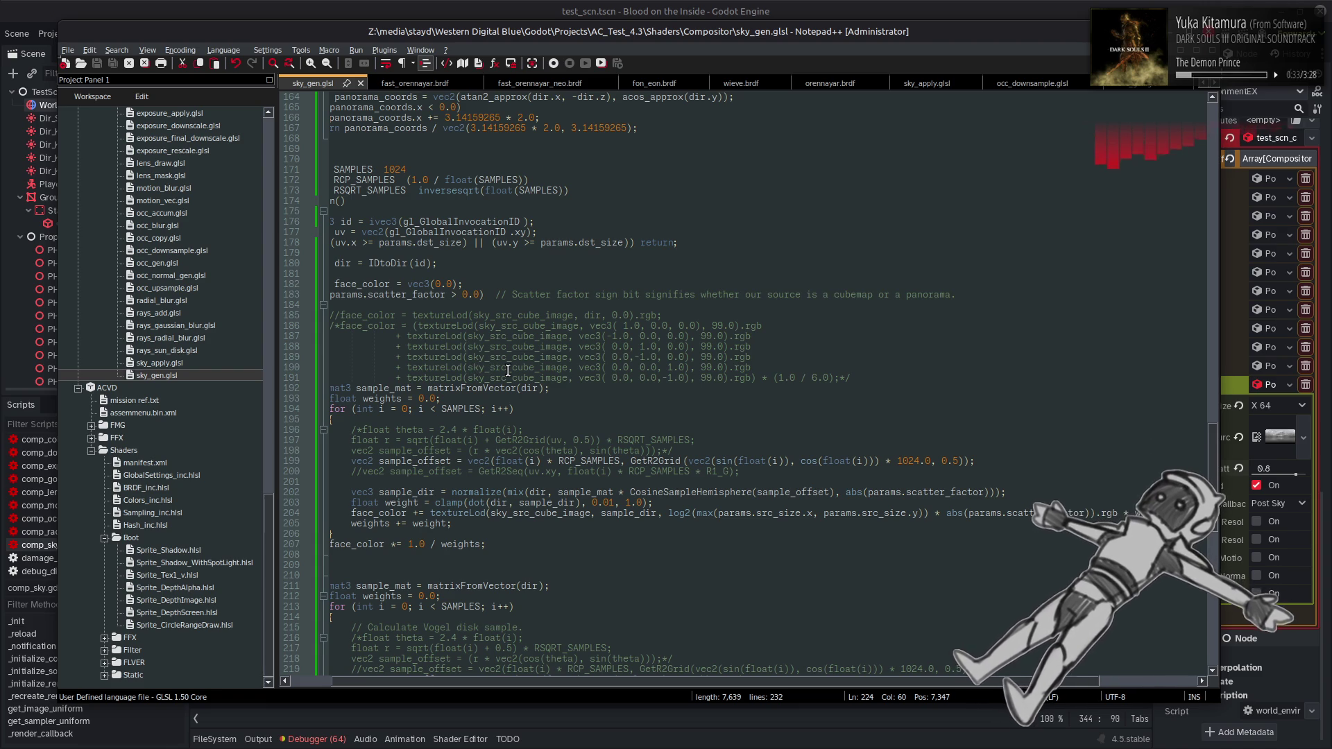
# Select sky_gen.glsl's helper block from the GetDir0 definitions through the end of CubeToPanorama
pyautogui.hscroll(-3, 508, 680)
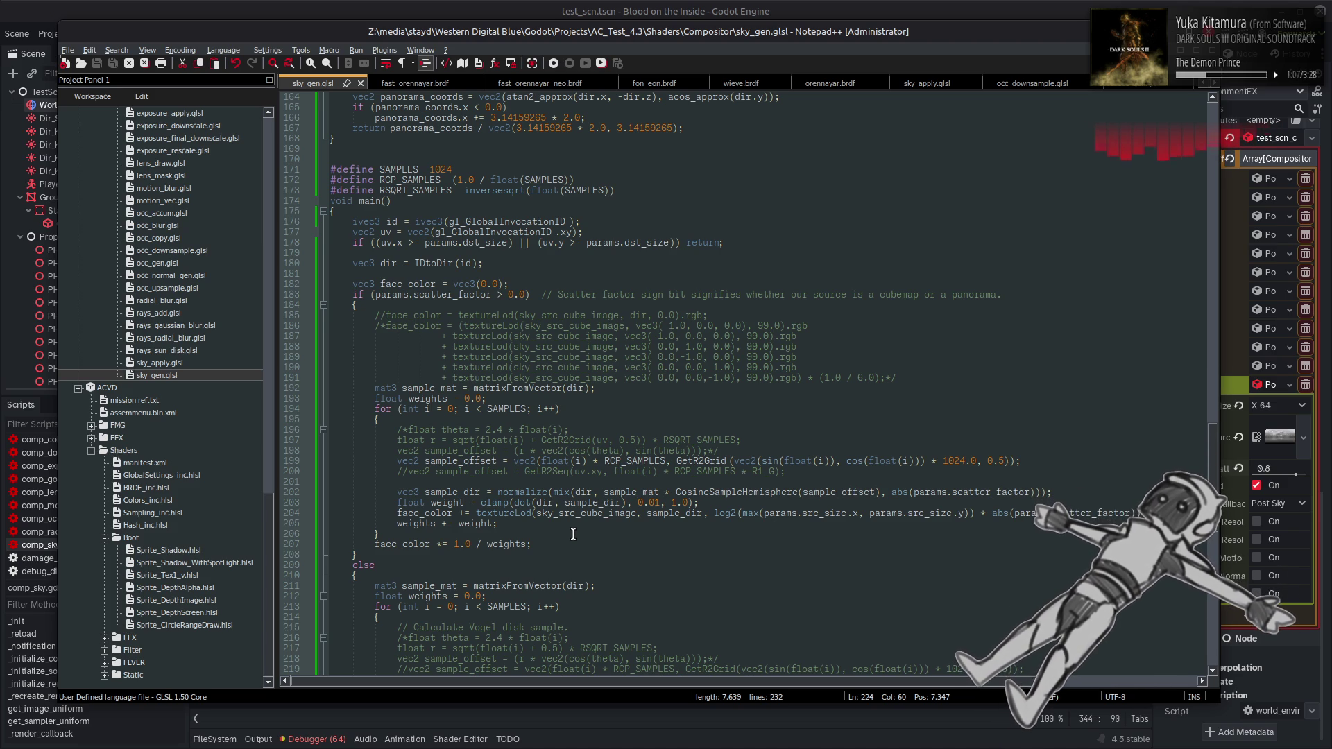
pyautogui.scroll(4, 573, 534)
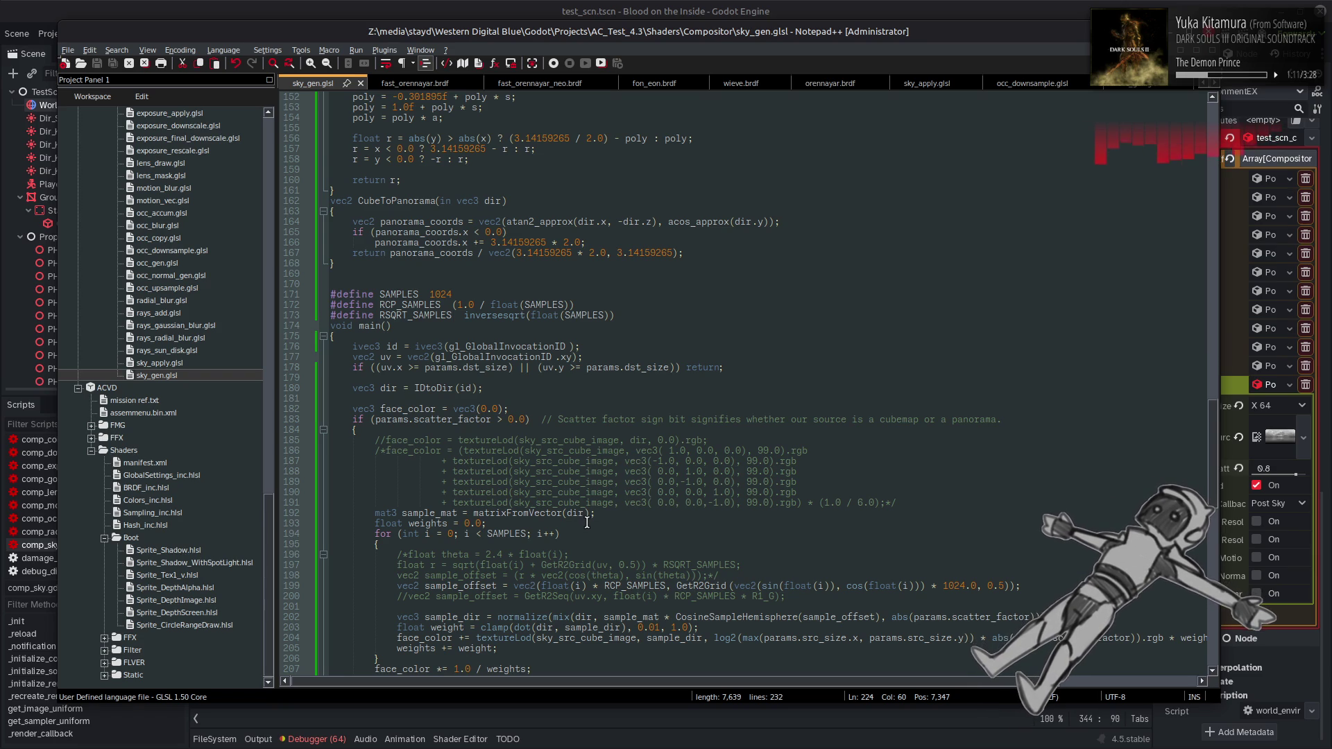
pyautogui.scroll(4, 604, 332)
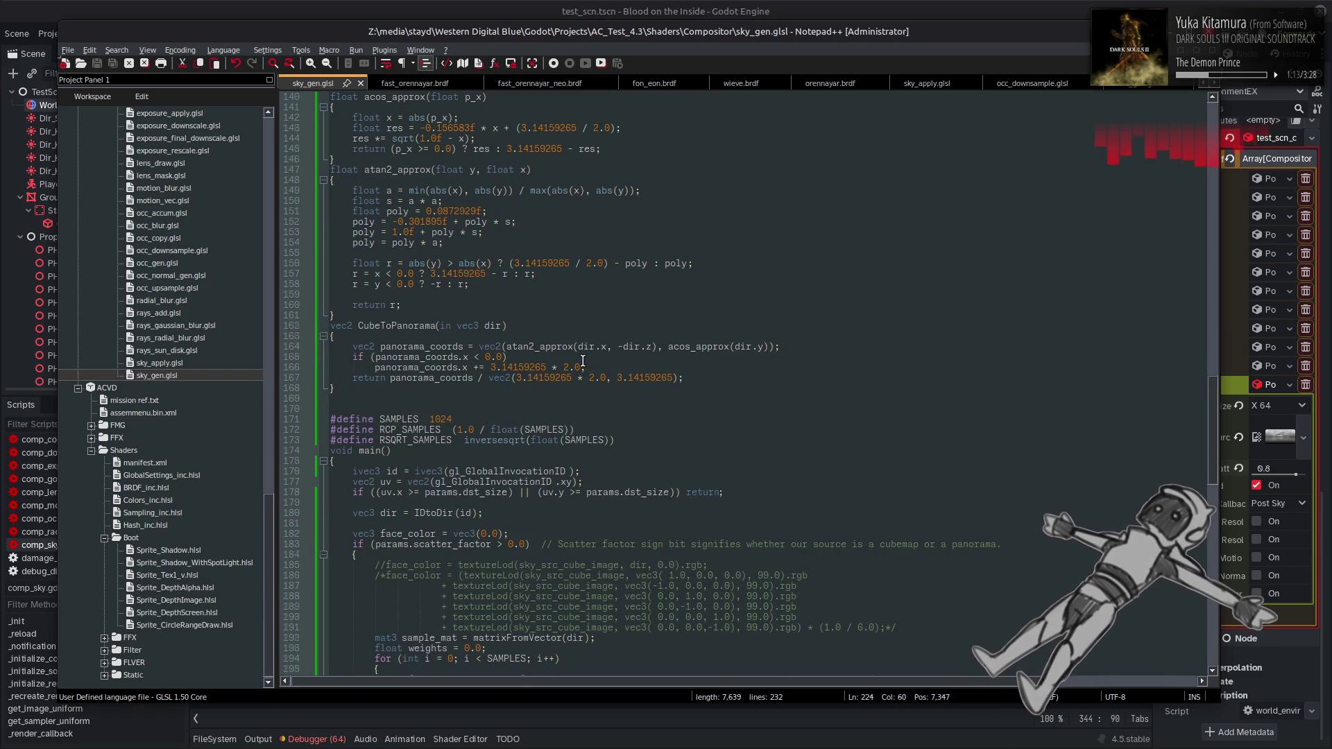
pyautogui.scroll(2, 582, 361)
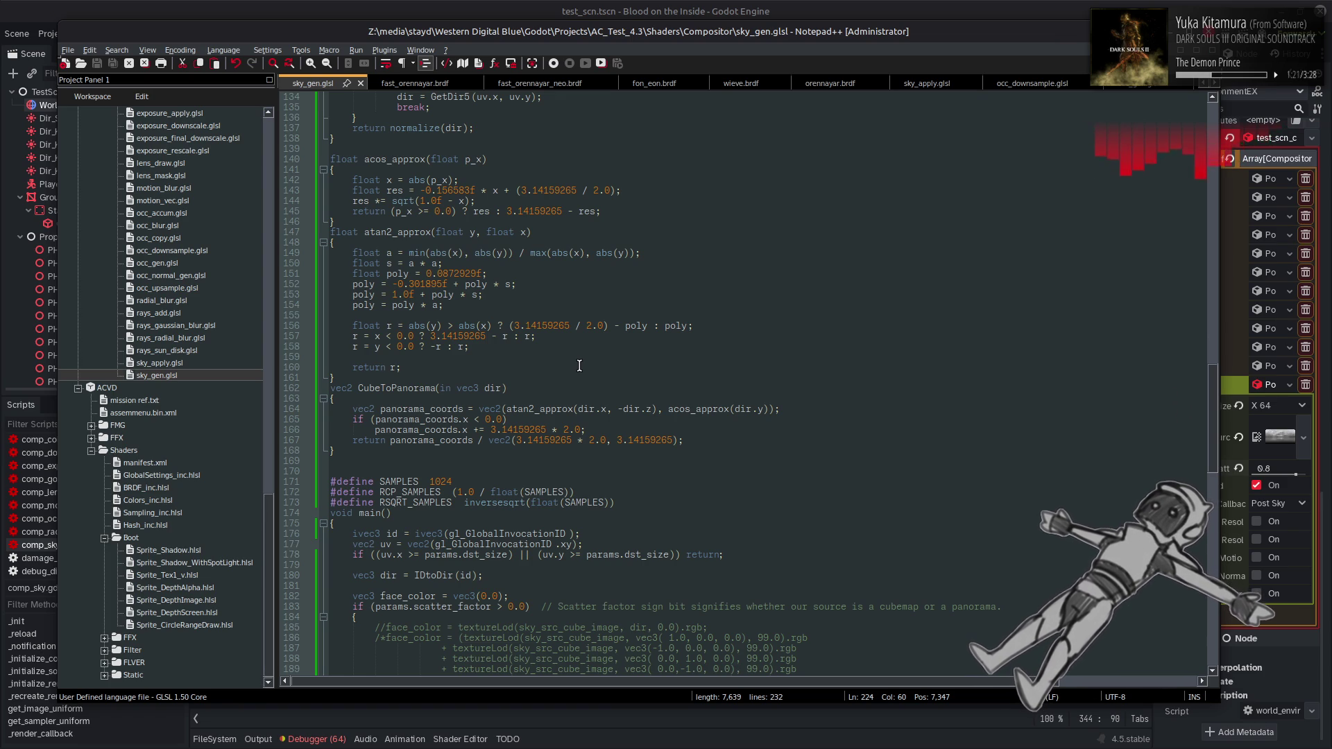
pyautogui.scroll(6, 579, 365)
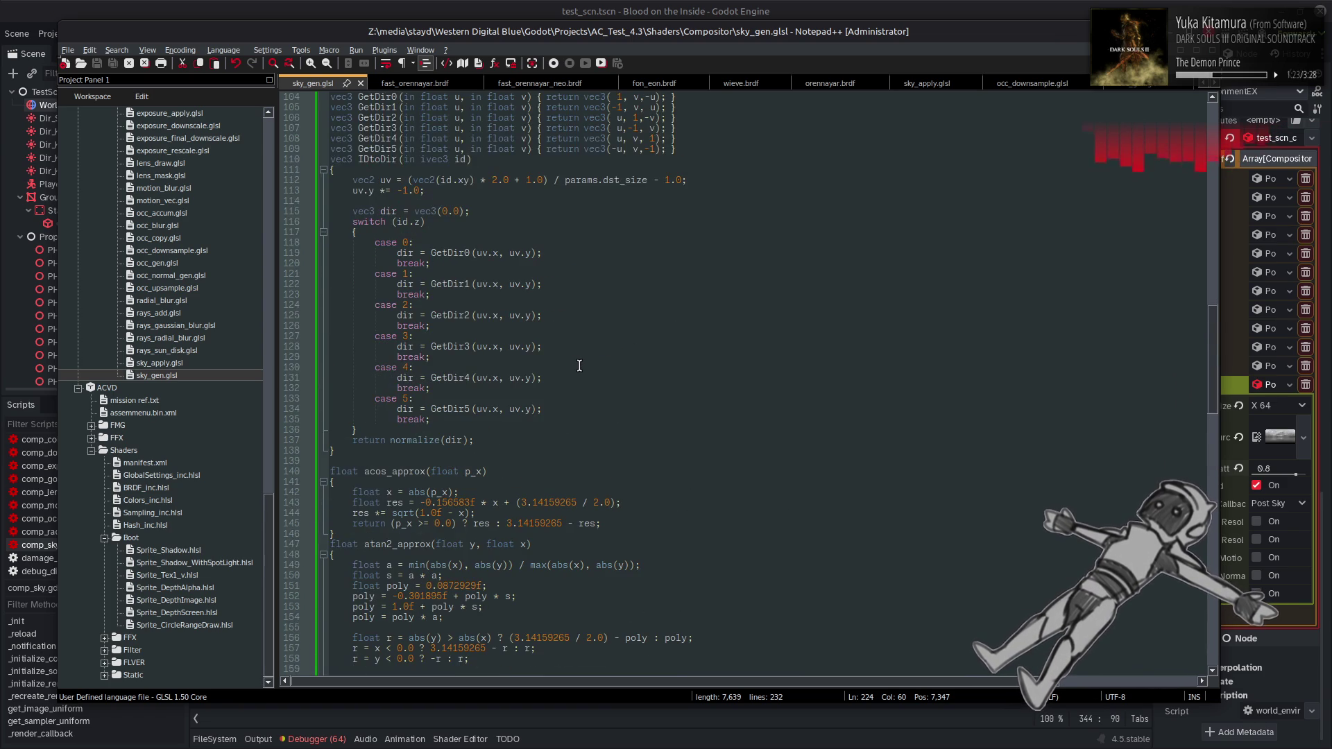
pyautogui.scroll(-1, 360, 586)
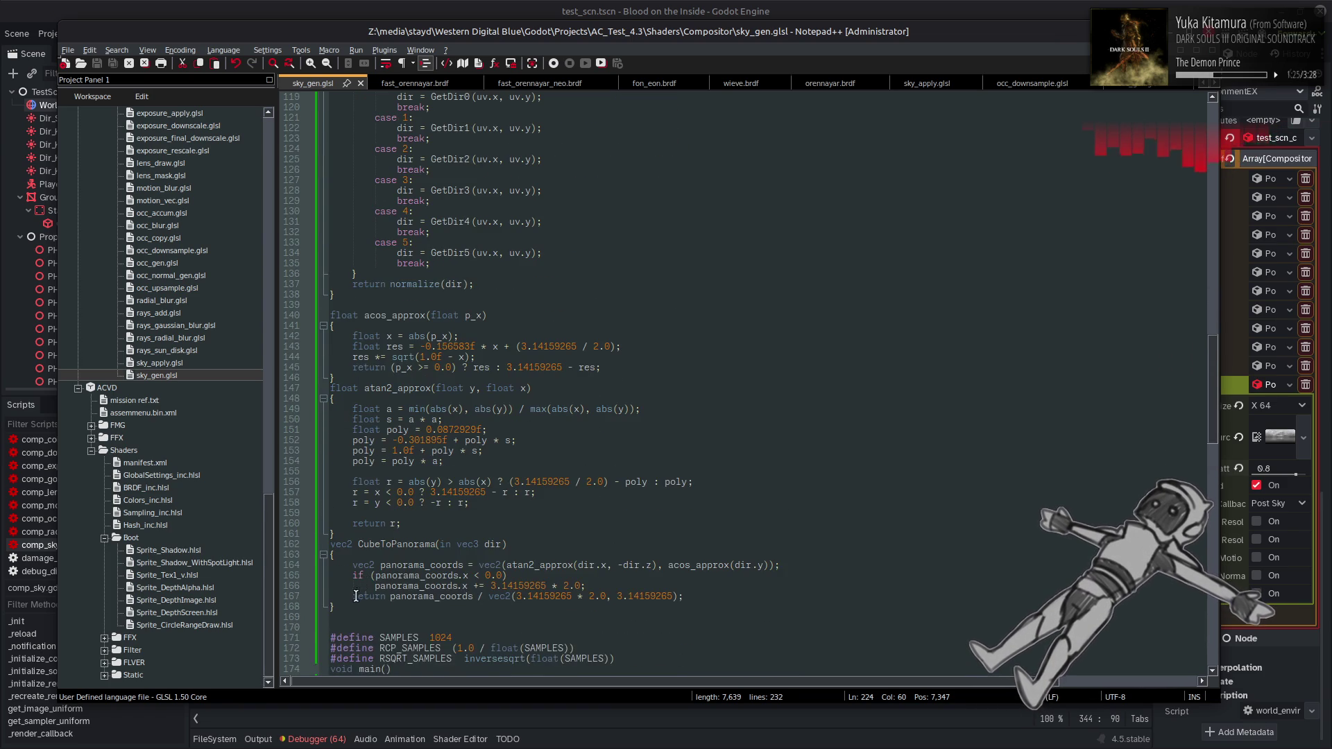
pyautogui.moveTo(350, 605)
pyautogui.mouseDown()
pyautogui.moveTo(421, 403)
pyautogui.moveTo(430, 98)
pyautogui.moveTo(449, 448)
pyautogui.moveTo(309, 354)
pyautogui.mouseUp()
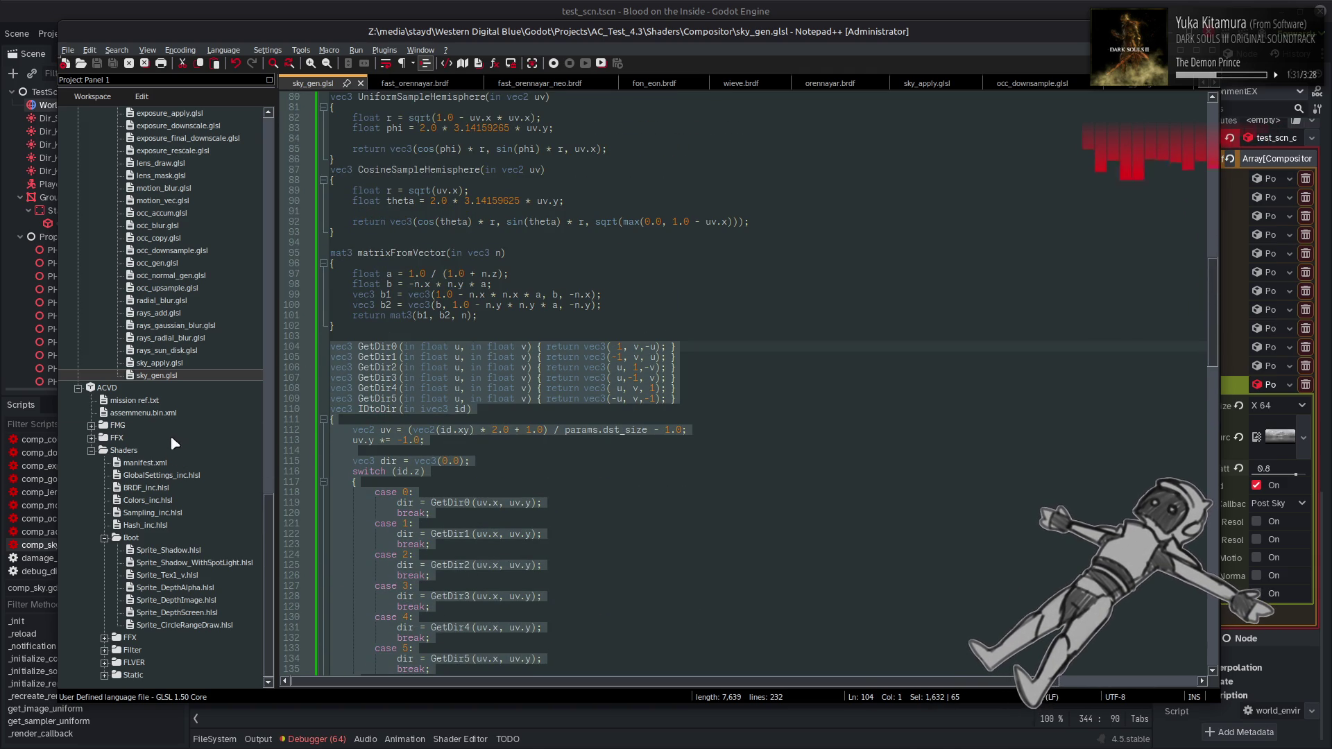
# Paste the copied helper functions into sky_apply.glsl below view_to_clip
pyautogui.doubleClick(174, 364)
pyautogui.click(408, 366)
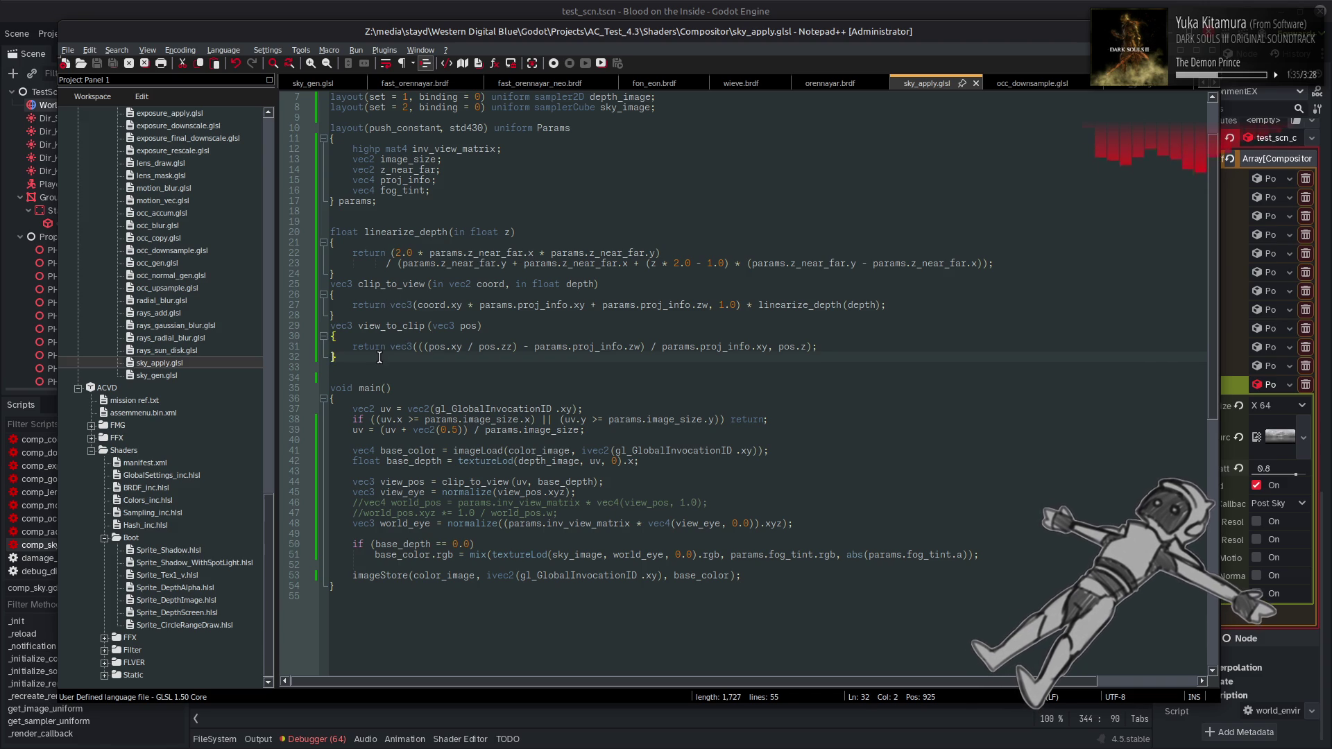
pyautogui.press('Return')
pyautogui.press('Return')
pyautogui.press('Return')
pyautogui.press('Up')
pyautogui.hotkey('ctrl', 'v')
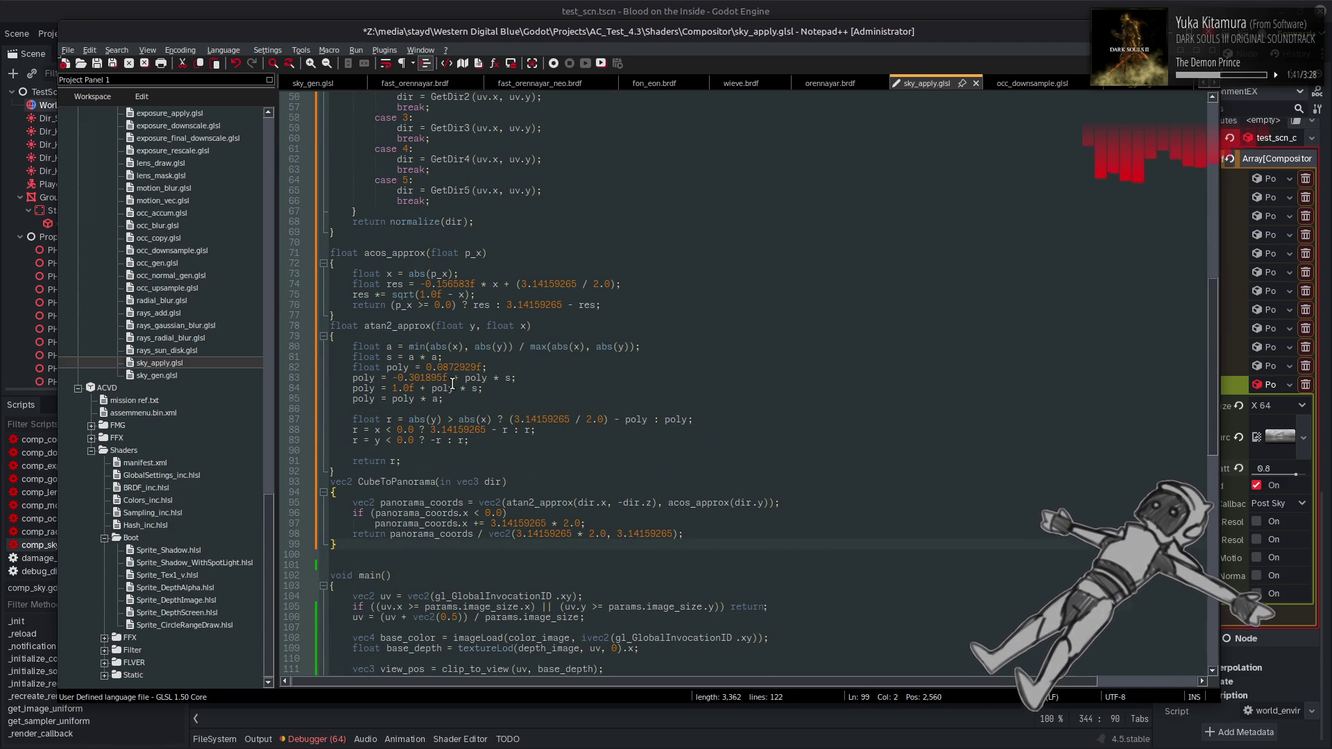
# Drop the GetDir/IDtoDir cube-face functions and duplicate the set-2 sky_image binding line
pyautogui.scroll(6, 452, 382)
pyautogui.scroll(-9, 551, 355)
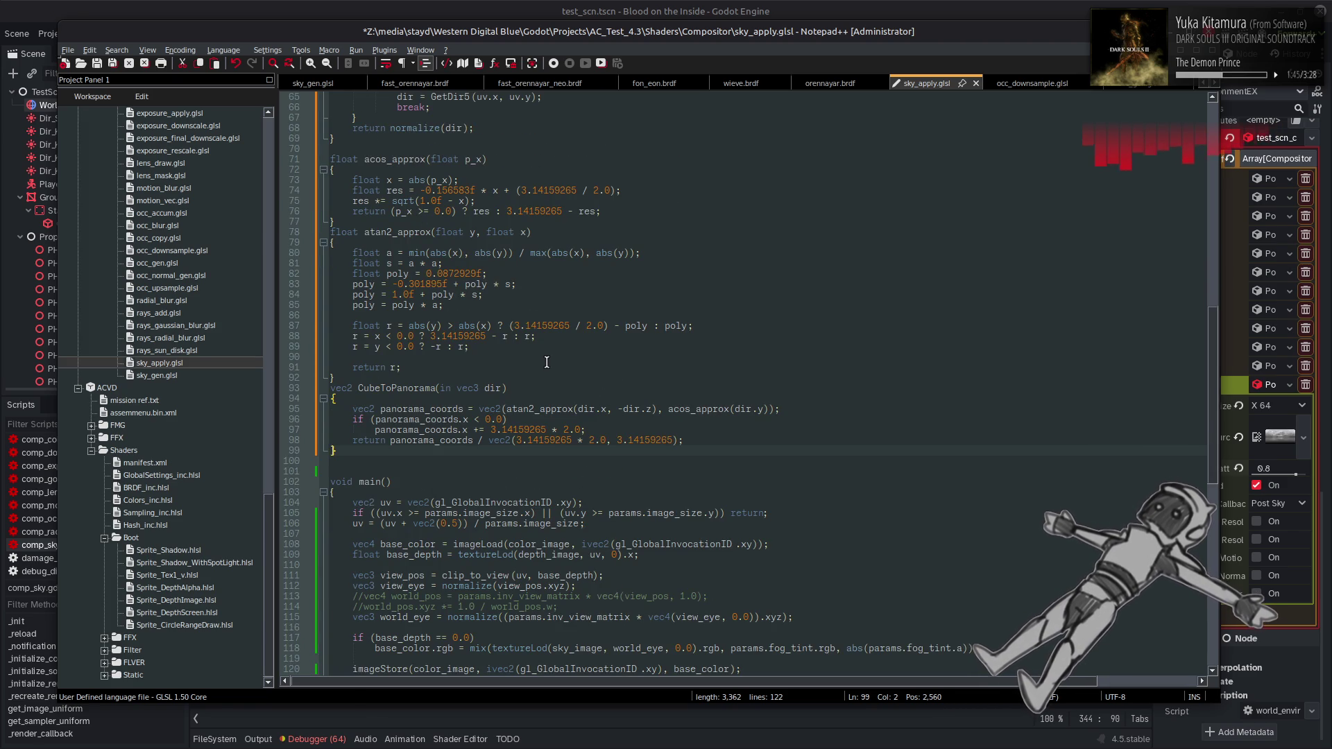
pyautogui.scroll(15, 547, 357)
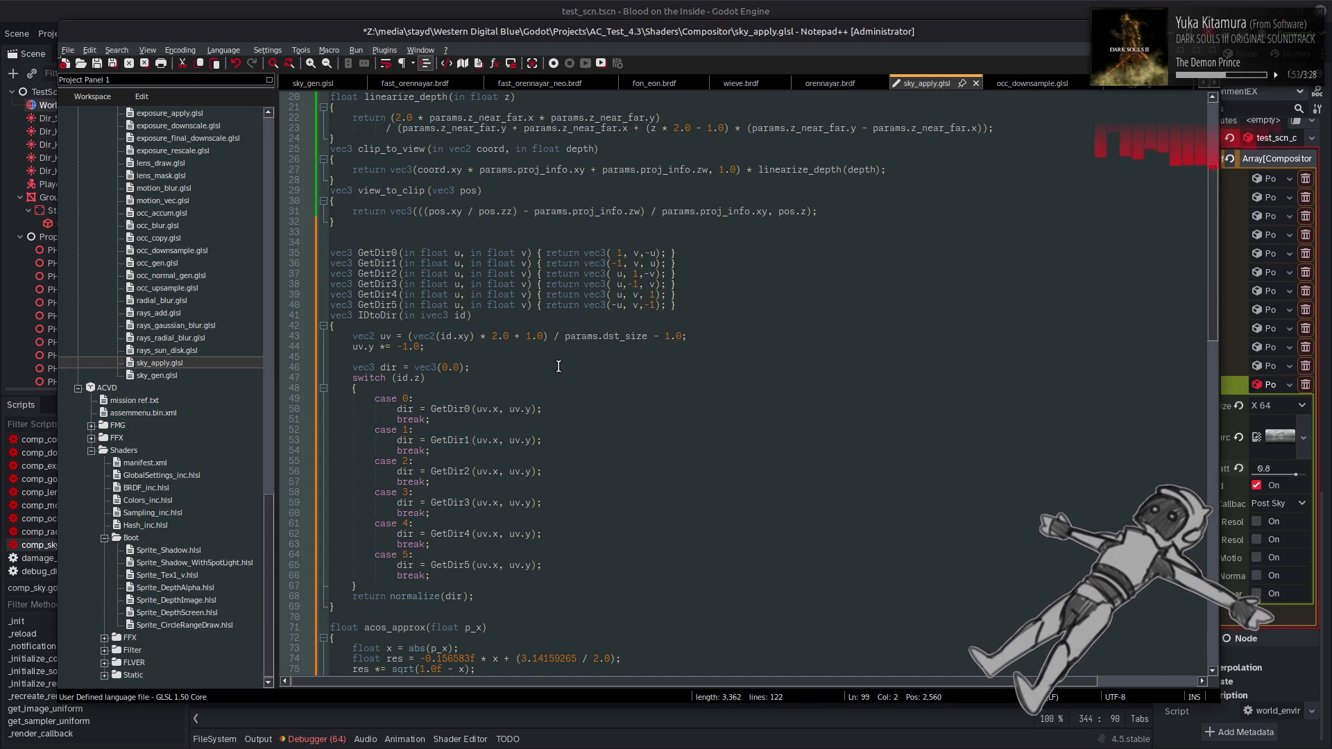
pyautogui.hotkey('ctrl', 'z')
pyautogui.click(722, 169)
pyautogui.hotkey('ctrl', 'd')
pyautogui.hotkey('ctrl', 'd')
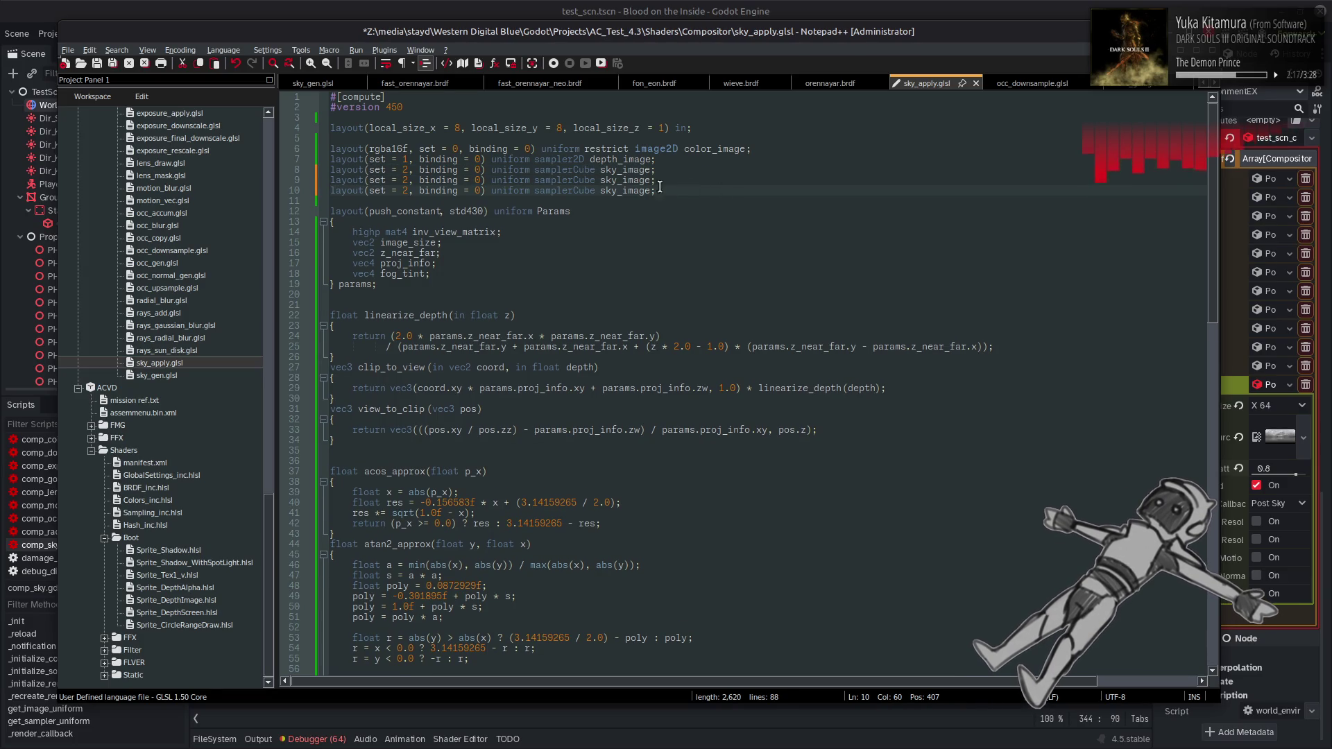
# Declare samplerCube sky_cube at set 3 and sampler2D sky_panorama at set 4, then save
pyautogui.doubleClick(404, 181)
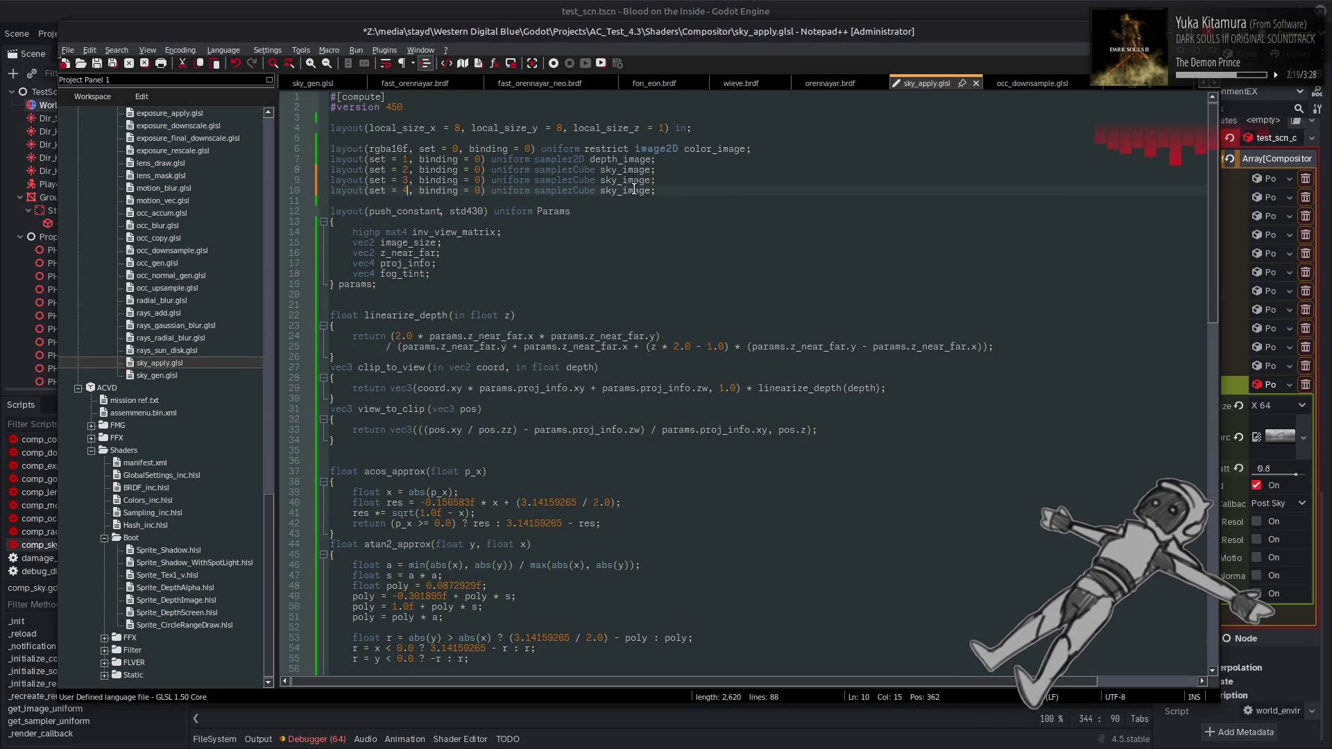
pyautogui.hotkey('alt', 'Tab')
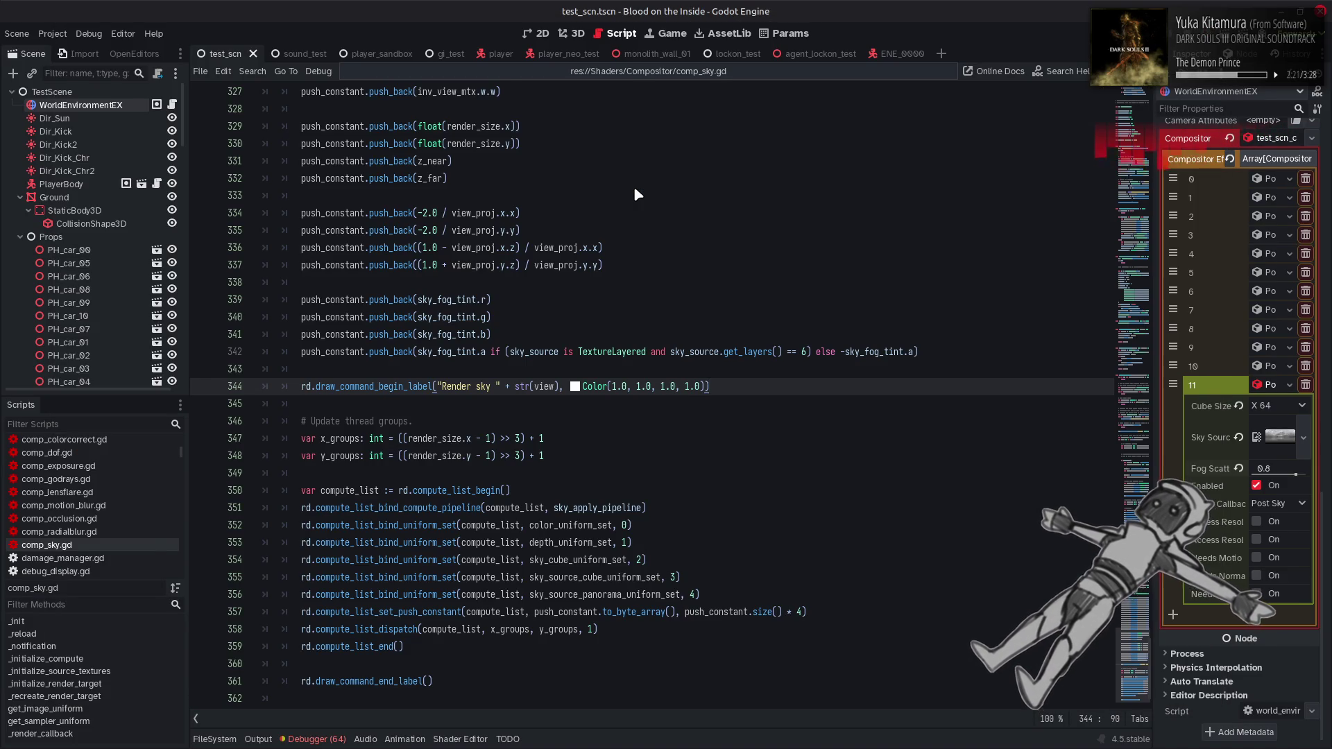
pyautogui.hotkey('alt', 'Tab')
pyautogui.click(617, 180)
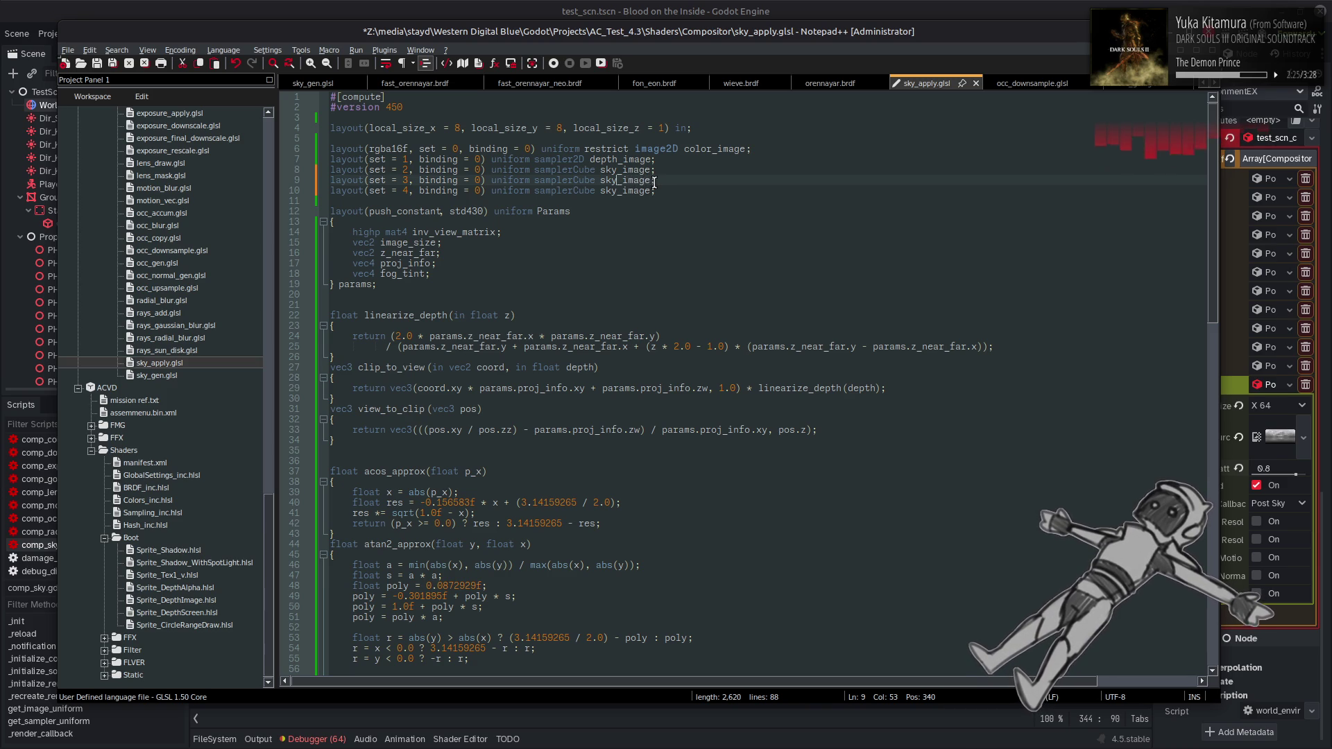
pyautogui.moveTo(652, 181); pyautogui.dragTo(622, 185)
pyautogui.write('cube')
pyautogui.moveTo(650, 192); pyautogui.dragTo(622, 192)
pyautogui.write('panorama')
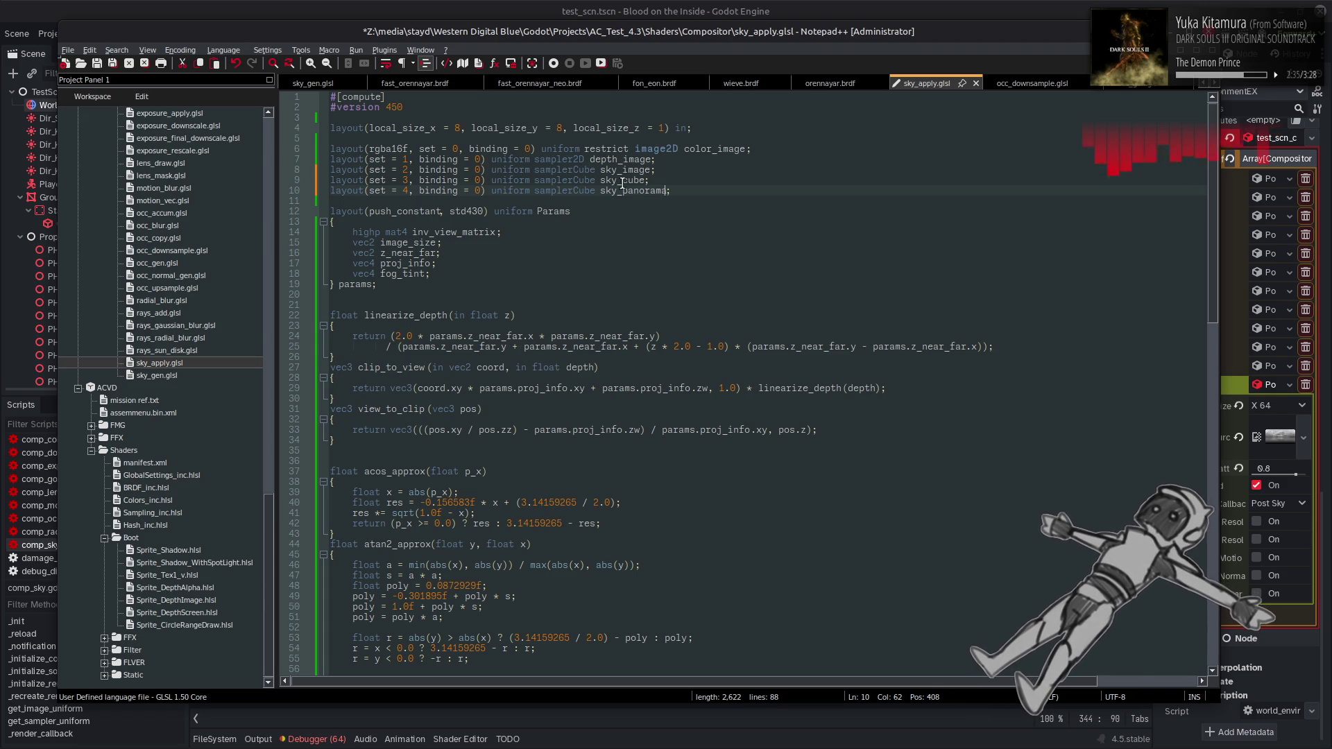
pyautogui.doubleClick(574, 191)
pyautogui.write('sampler2D')
pyautogui.hotkey('ctrl', 's')
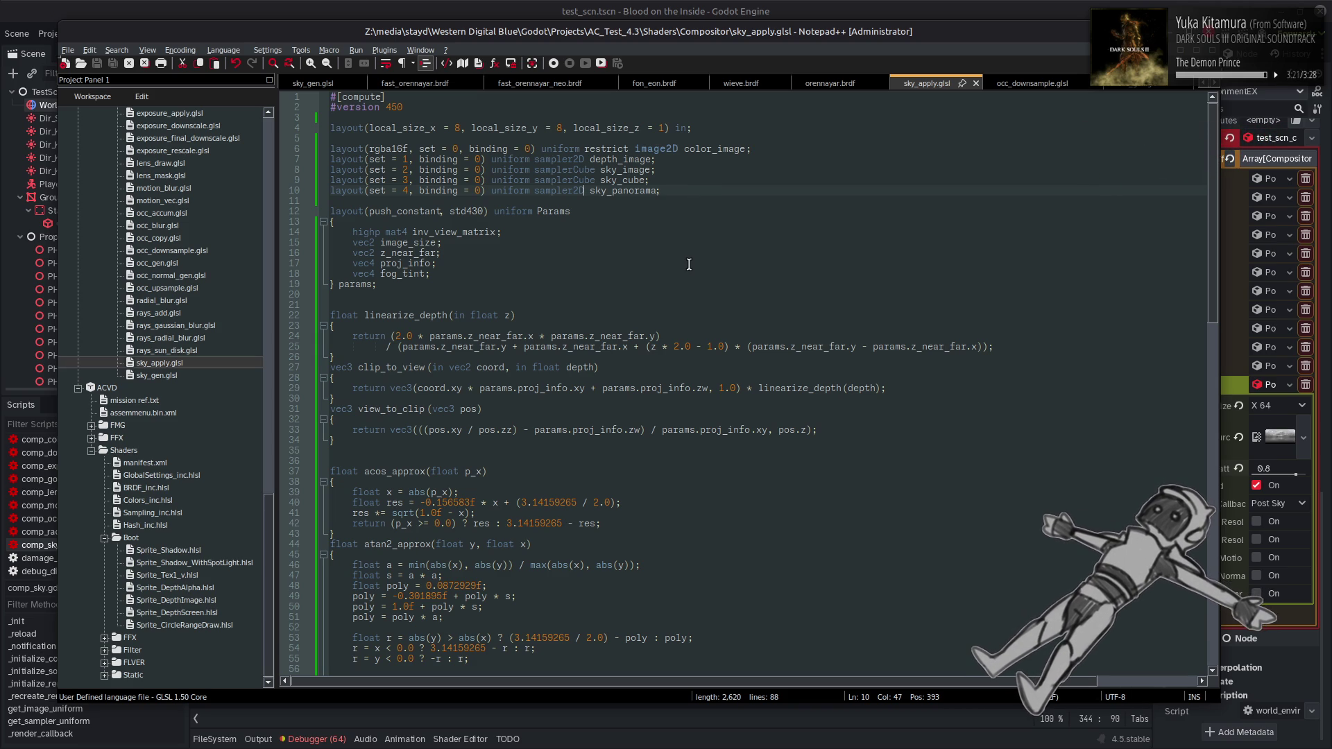
# Guard the base_color sky mix on line 84 with 'if (params.fog_tint.a > 0.0)'
pyautogui.doubleClick(418, 275)
pyautogui.scroll(-20, 572, 330)
pyautogui.scroll(7, 573, 330)
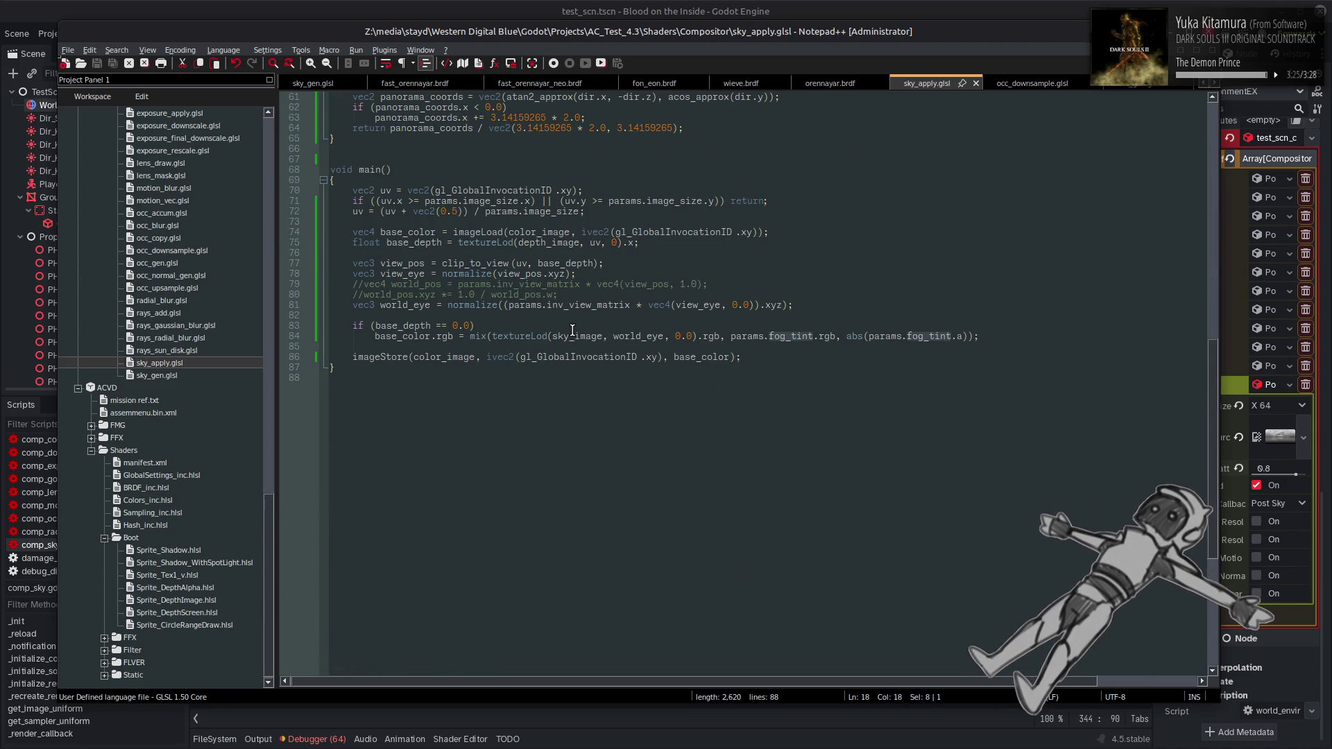
pyautogui.click(569, 329)
pyautogui.press('Return')
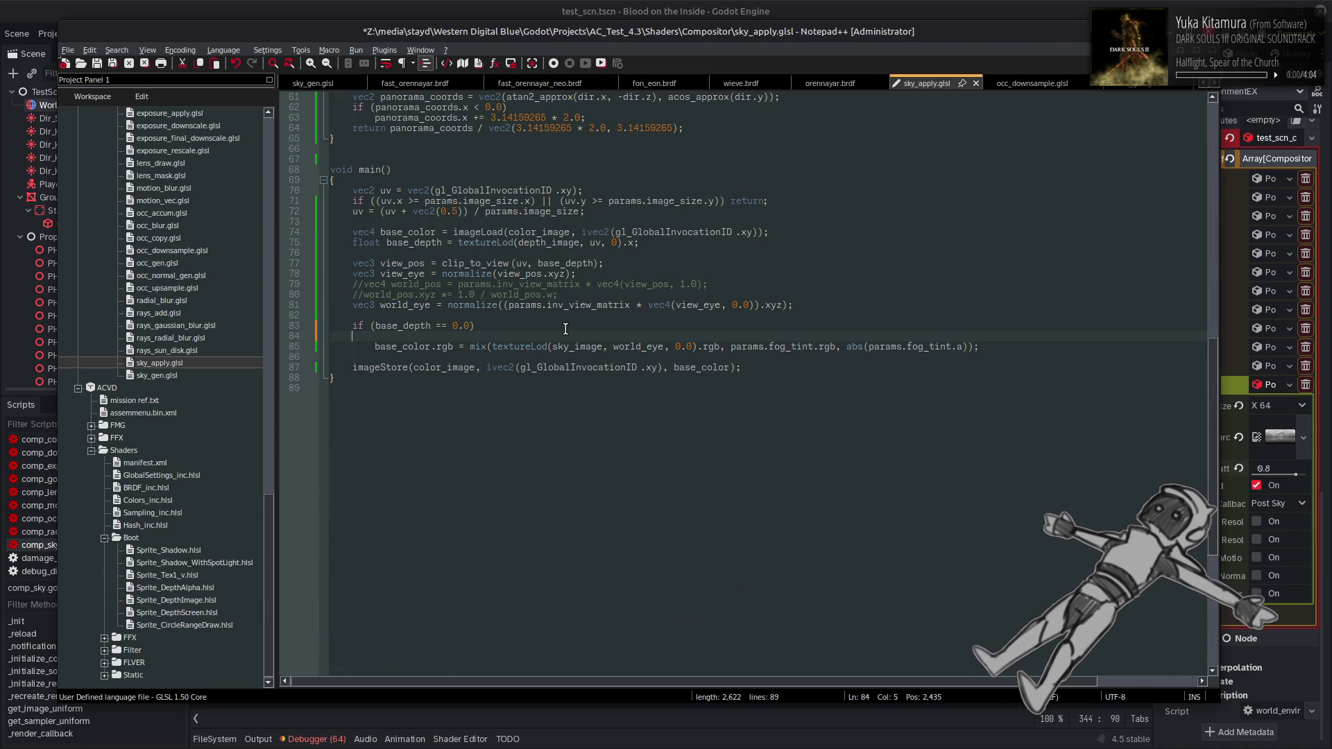
pyautogui.press('Tab')
pyautogui.write('if ')
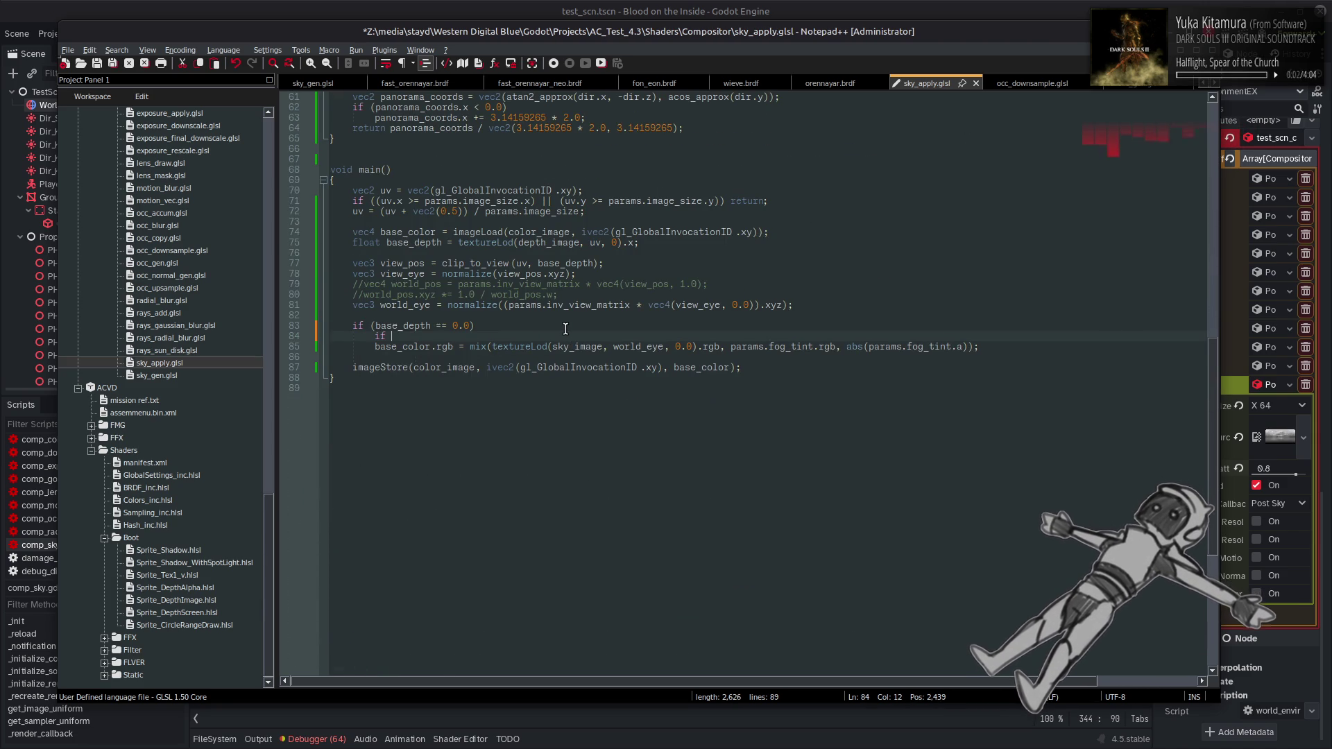
pyautogui.write('(p')
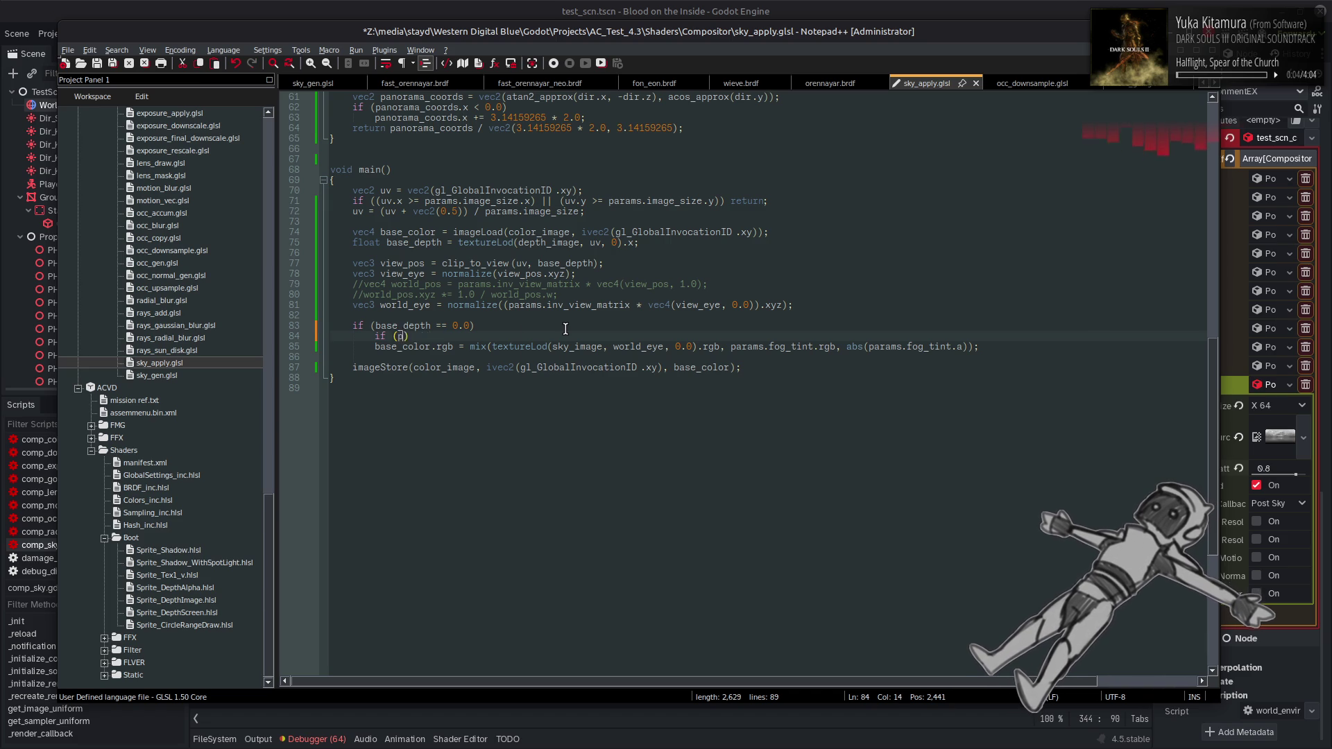
pyautogui.write('arams.fog_tint.a')
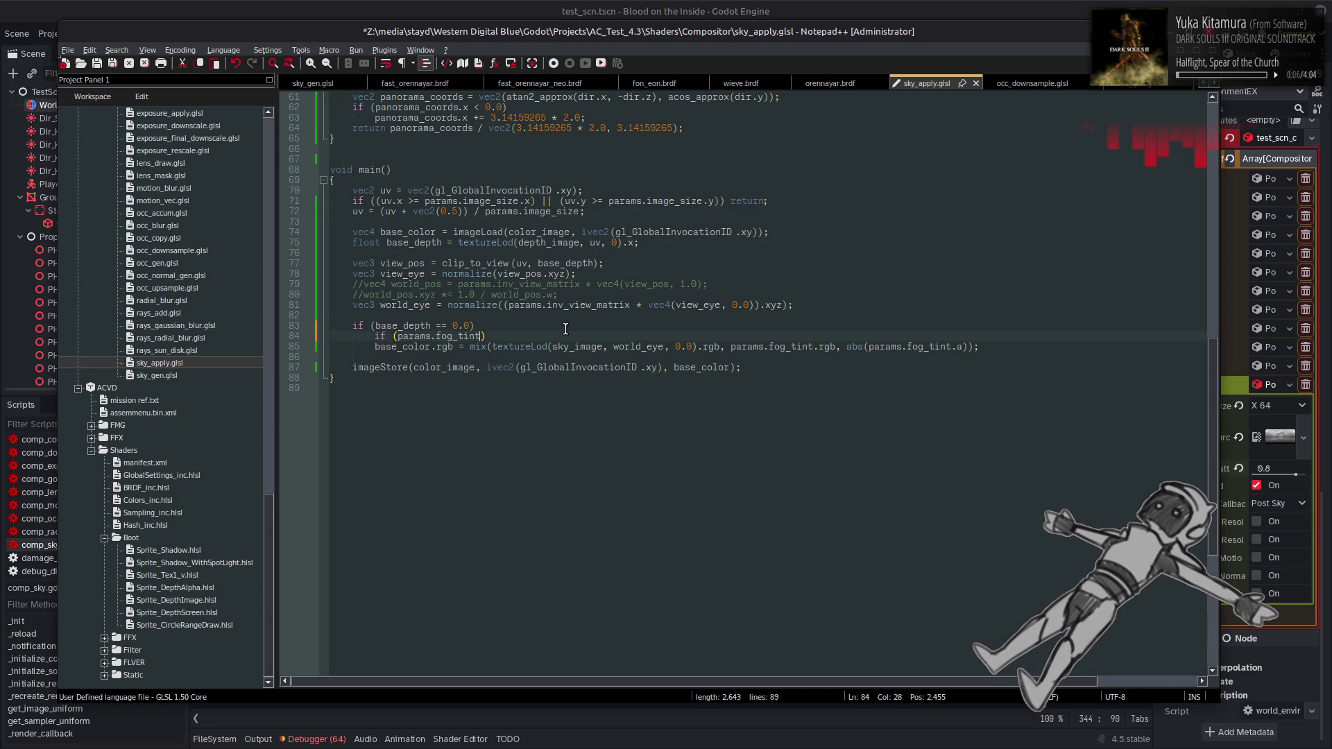
pyautogui.write(' >')
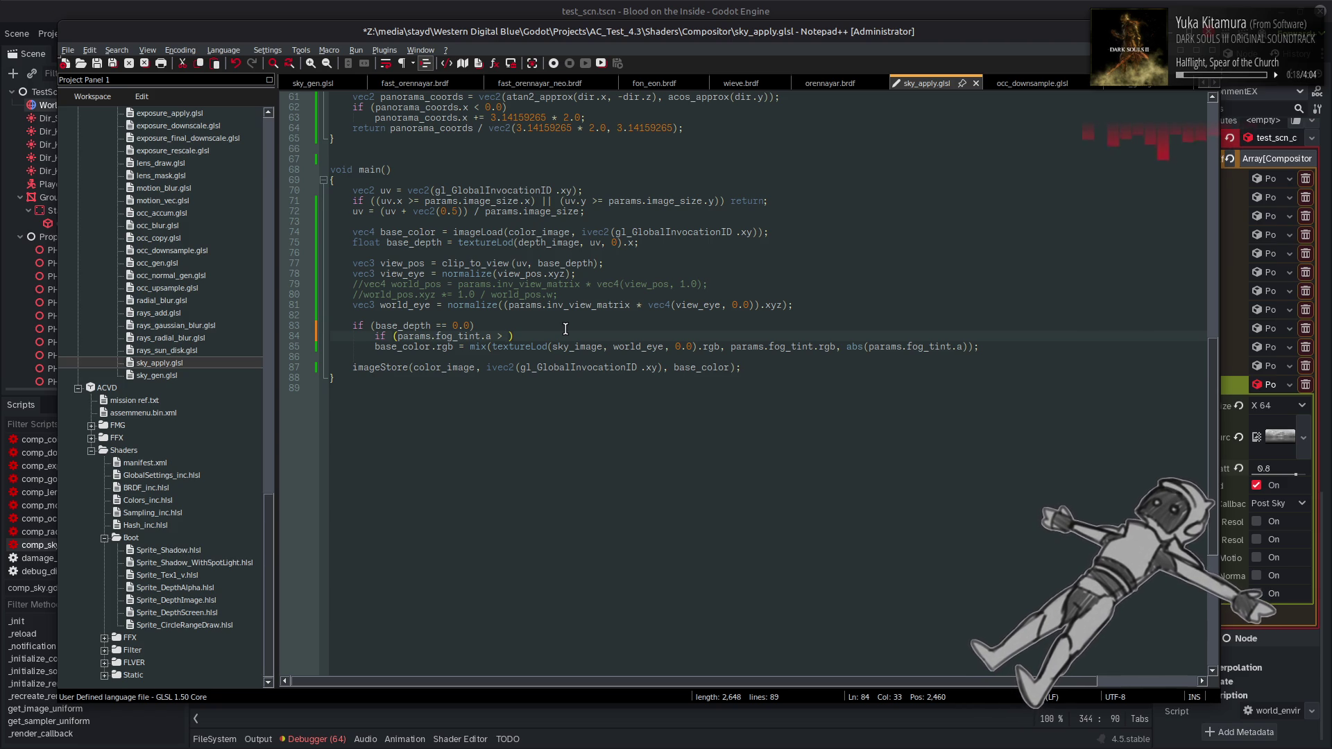
pyautogui.write('0.0')
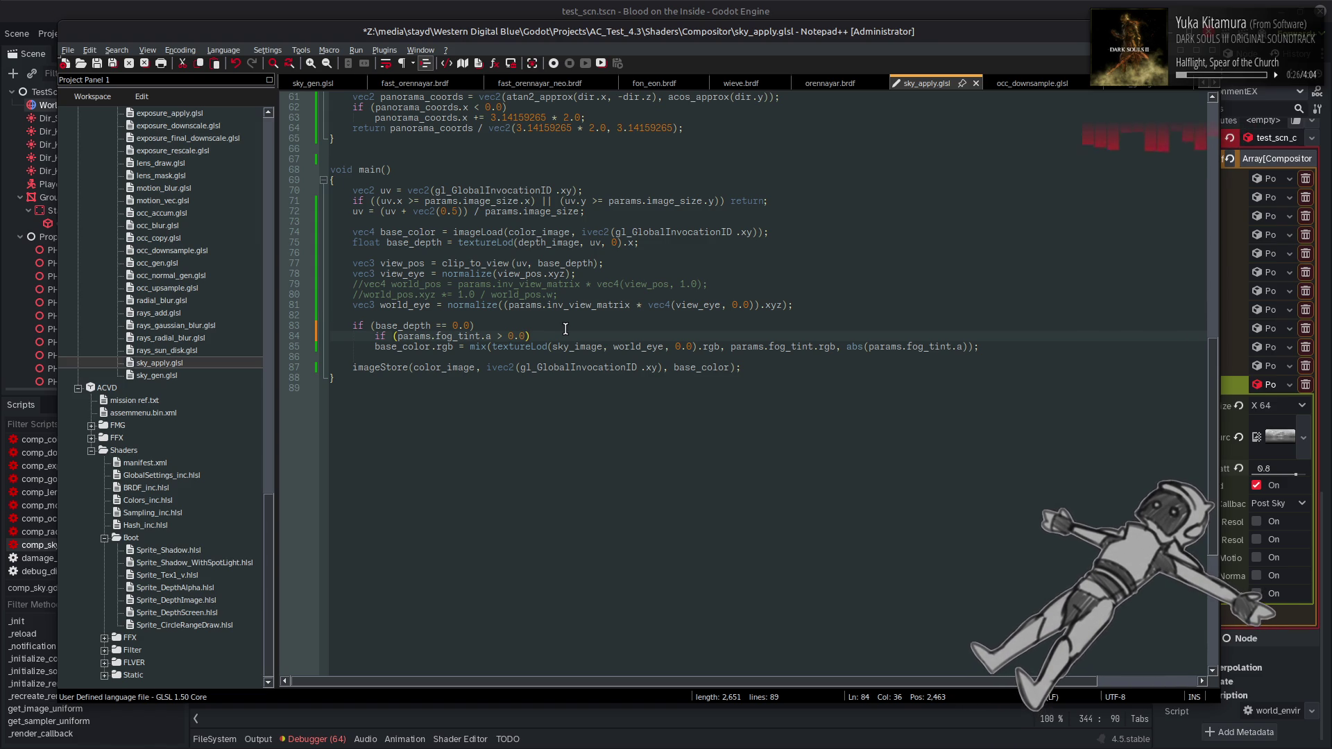
pyautogui.scroll(20, 565, 328)
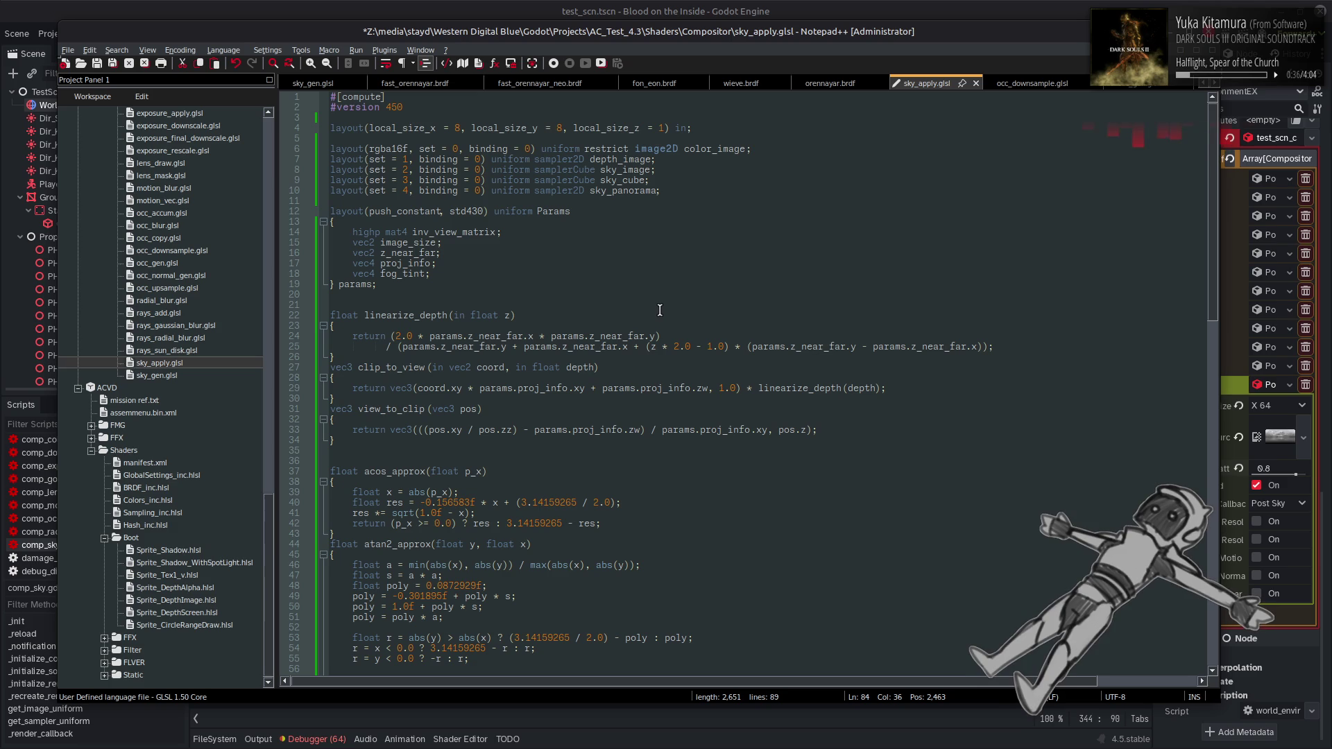
pyautogui.scroll(-12, 660, 310)
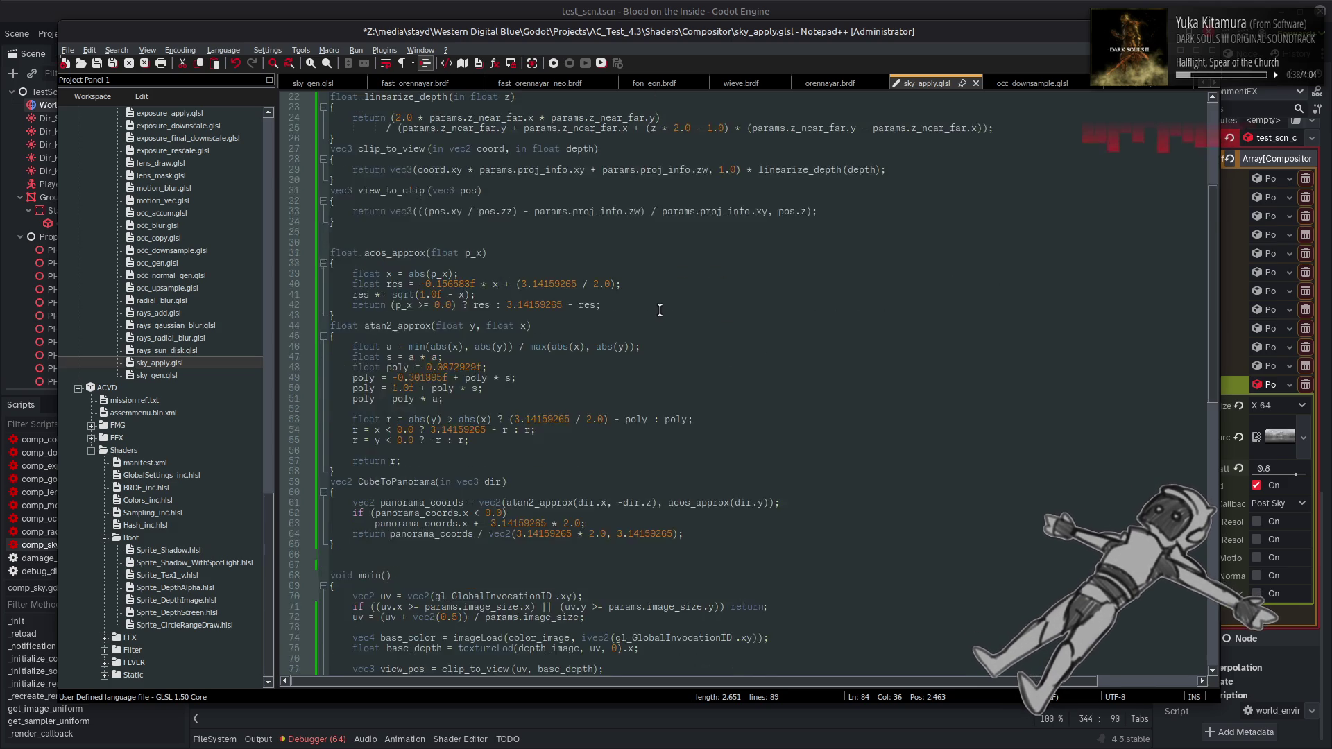
# Remove the abs() wrapper so line 85 blends with plain fog_tint.a
pyautogui.moveTo(869, 596); pyautogui.dragTo(846, 596)
pyautogui.press('BackSpace')
pyautogui.click(950, 596)
pyautogui.press('BackSpace')
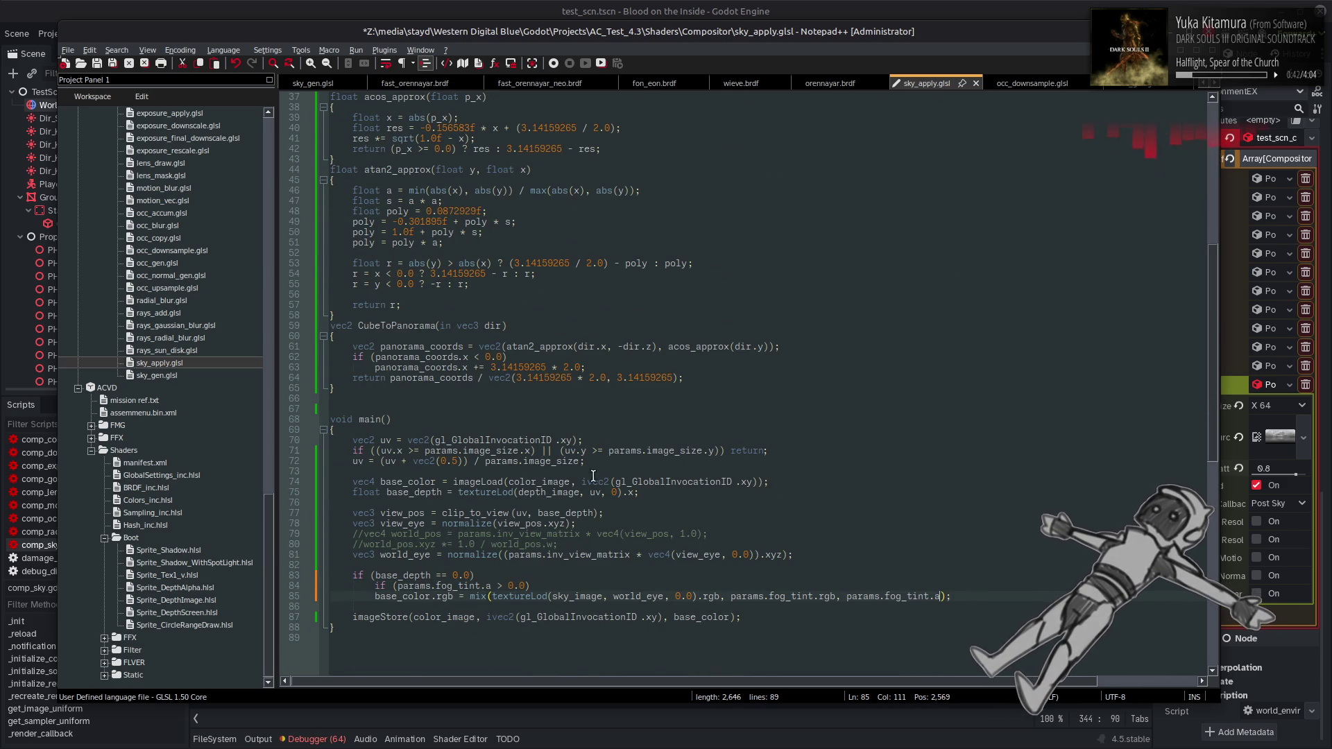
# Wrap params.image_size in abs() for the UV calculation on line 72
pyautogui.doubleClick(491, 450)
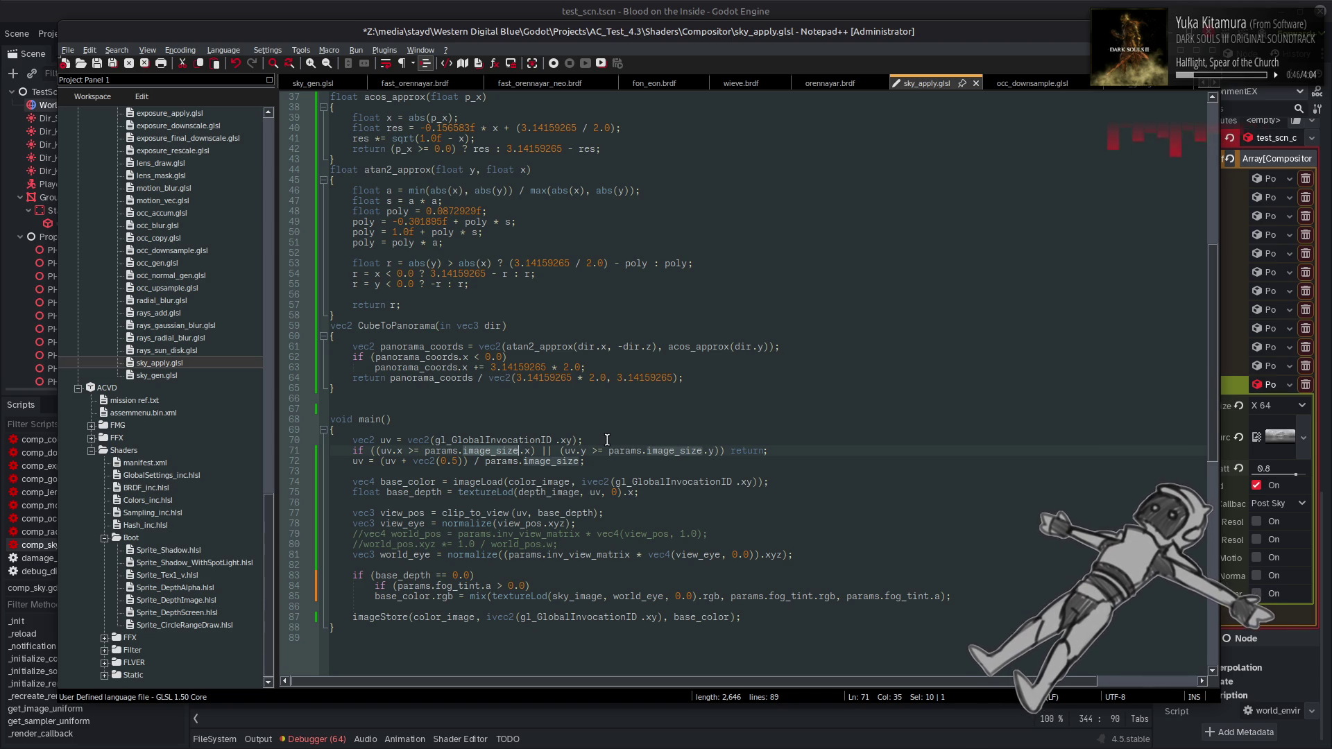
pyautogui.click(487, 462)
pyautogui.write('abs(')
pyautogui.click(604, 461)
pyautogui.write(')')
# Wrap params.image_size.y in abs() in the y bounds check on line 71
pyautogui.click(491, 461)
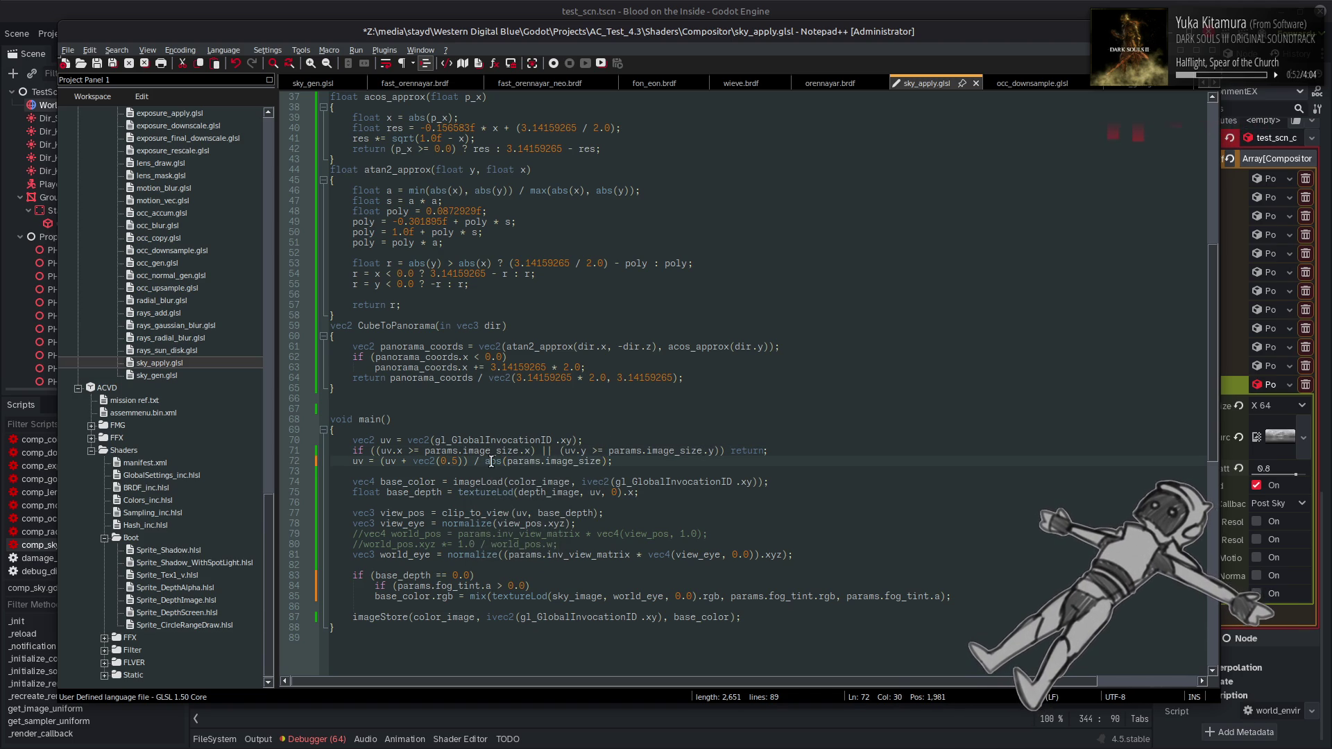
pyautogui.doubleClick(491, 462)
pyautogui.hotkey('ctrl', 'c')
pyautogui.click(609, 451)
pyautogui.hotkey('ctrl', 'v')
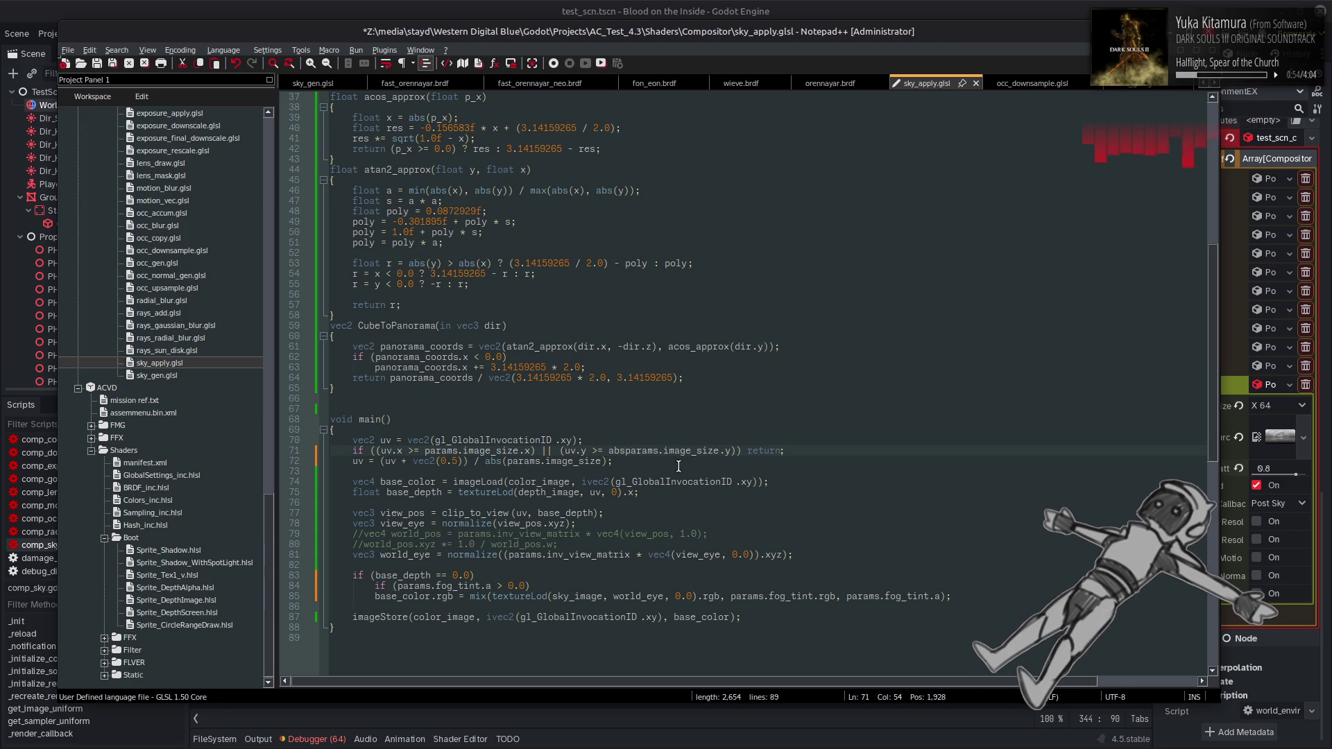
pyautogui.write('(')
pyautogui.click(739, 451)
pyautogui.write(')')
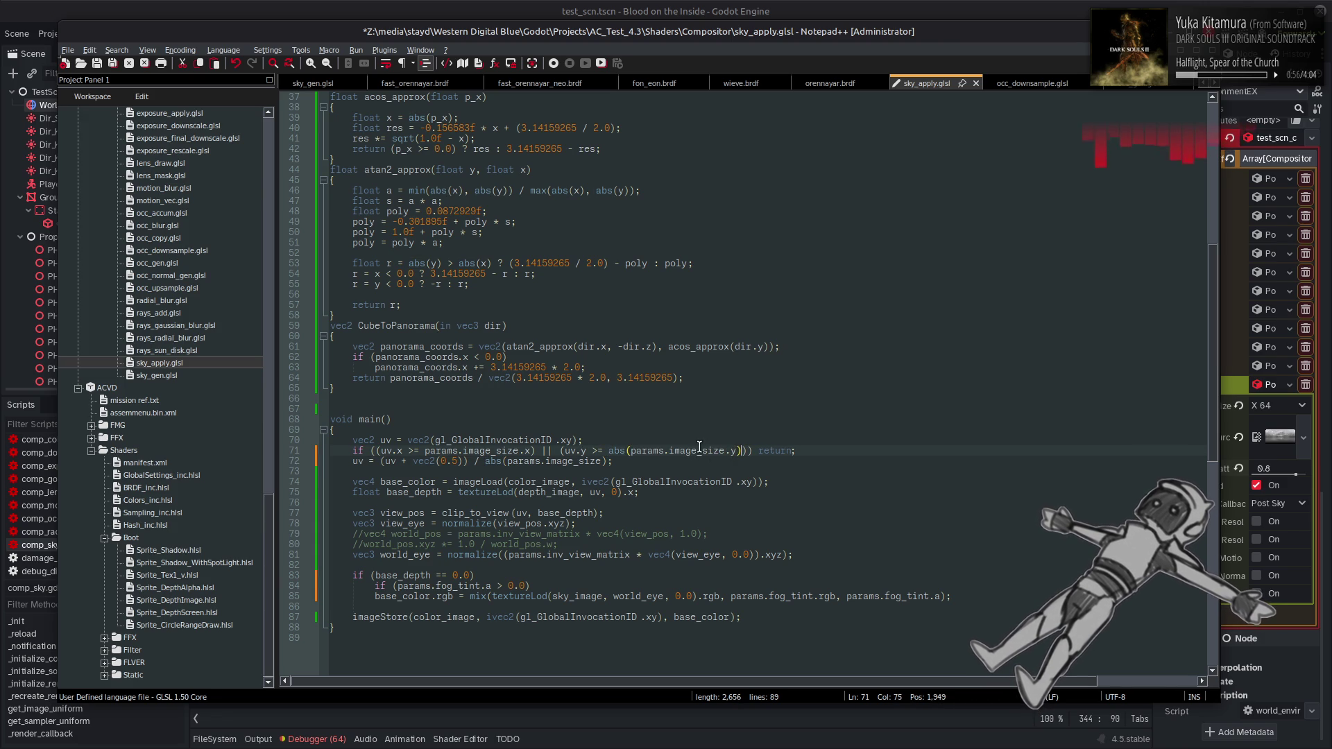
# Save sky_apply.glsl, then in Godot select the conditional tail of the fog alpha push
pyautogui.hotkey('ctrl', 's')
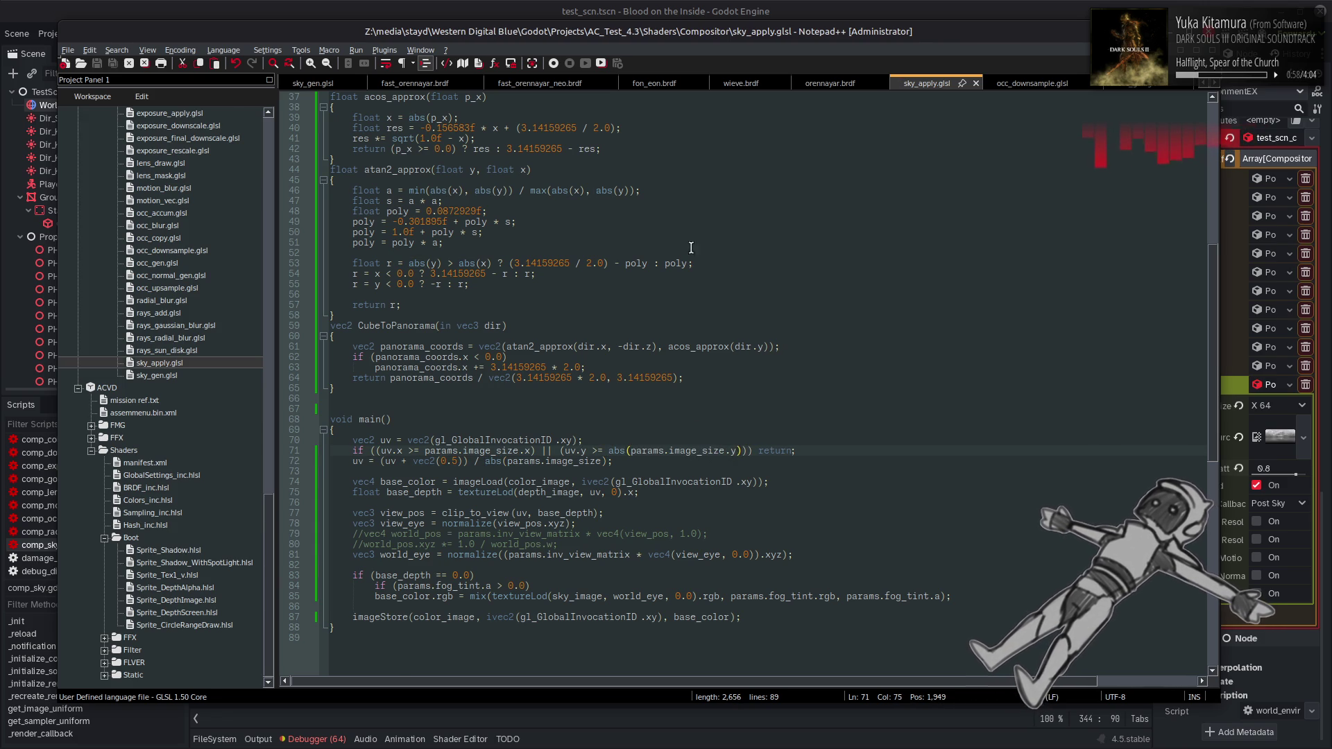
pyautogui.hotkey('alt', 'Tab')
pyautogui.moveTo(489, 354)
pyautogui.mouseDown()
pyautogui.moveTo(927, 356)
pyautogui.moveTo(914, 355)
pyautogui.mouseUp()
# Move the layered-sky if/else tail from line 342 to after render_size.y on line 330
pyautogui.press('Delete')
pyautogui.scroll(5, 693, 357)
pyautogui.scroll(-1, 520, 357)
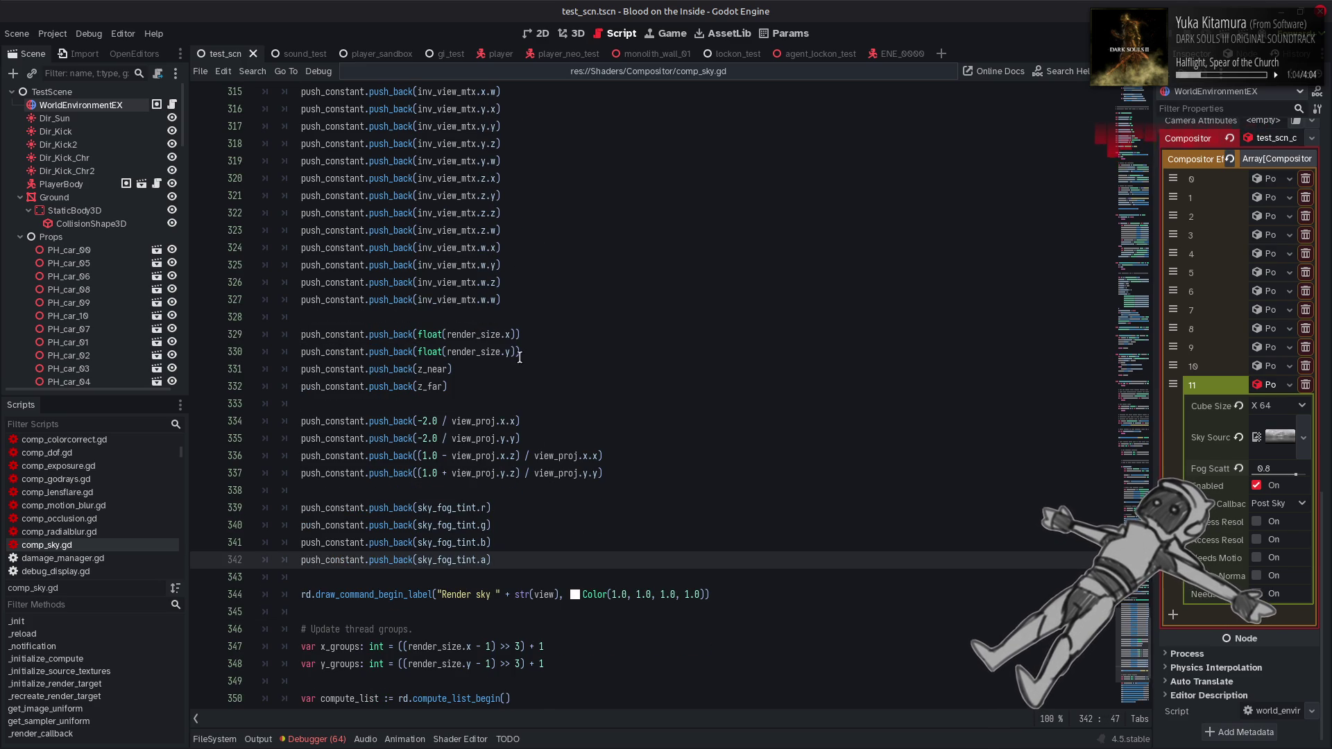
pyautogui.click(511, 353)
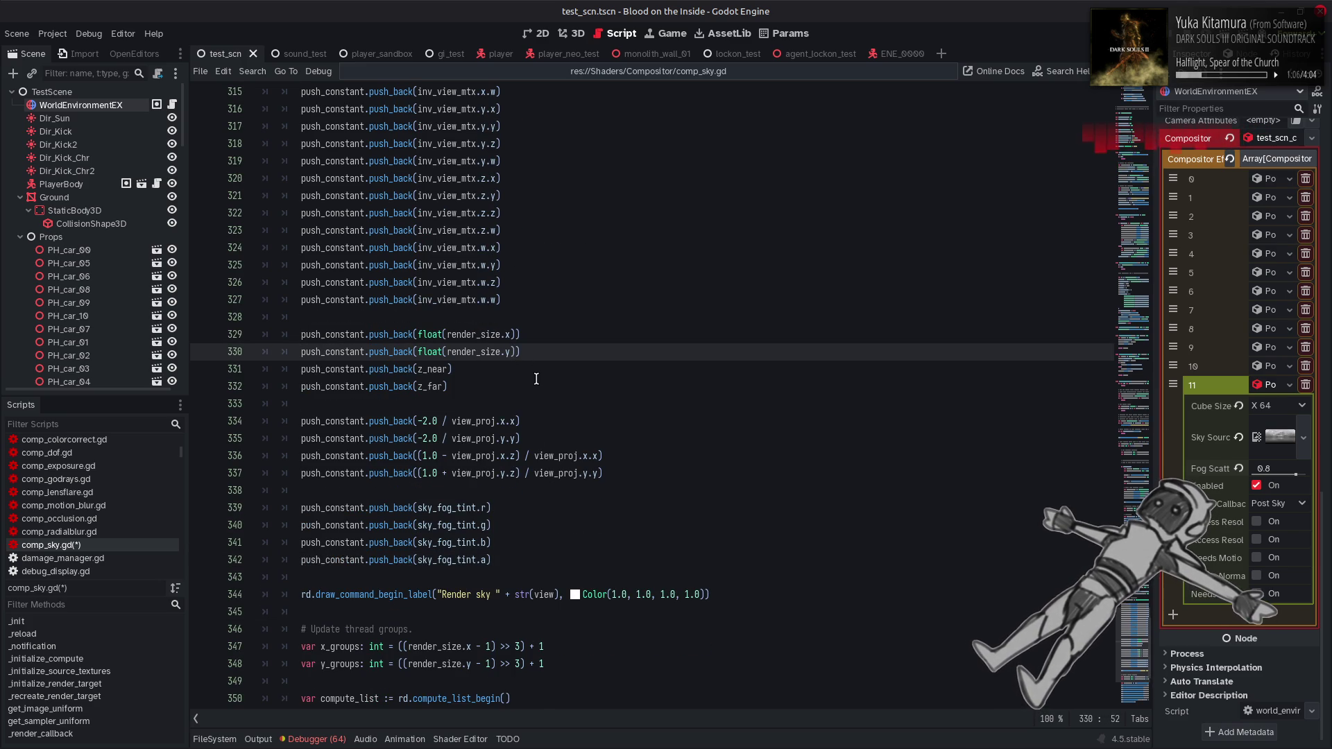
pyautogui.hotkey('ctrl', 'v')
# Replace sky_fog_tint.a with render_size.y on line 330 and save comp_sky.gd
pyautogui.moveTo(511, 353); pyautogui.dragTo(446, 353)
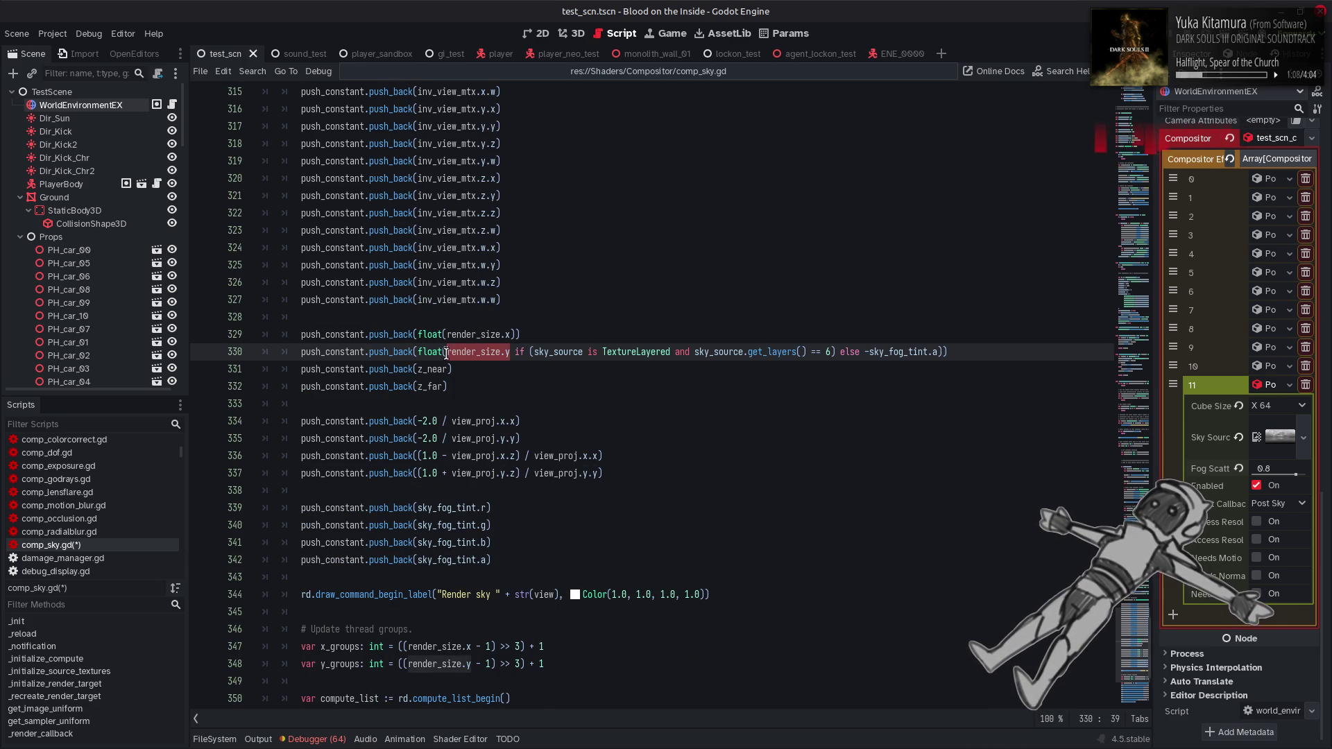
pyautogui.moveTo(870, 352); pyautogui.dragTo(937, 352)
pyautogui.hotkey('ctrl', 'v')
pyautogui.click(963, 352)
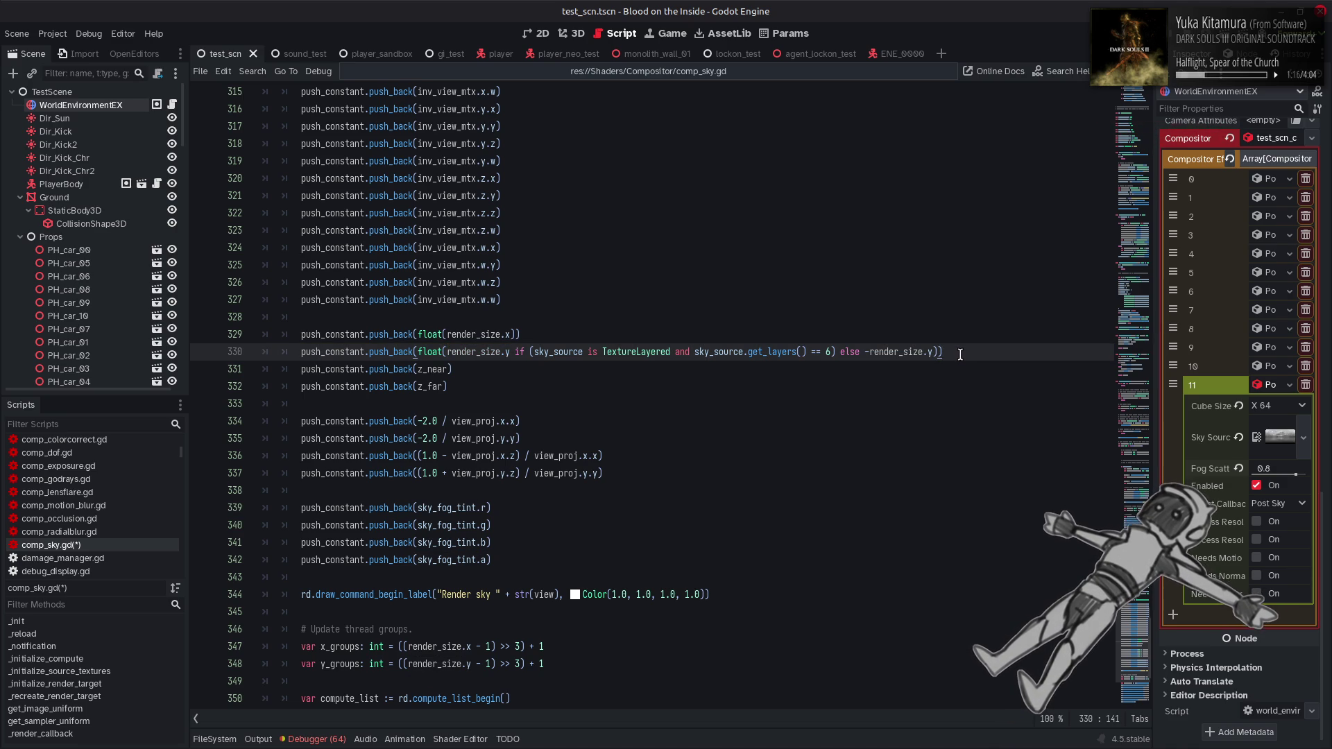
pyautogui.hotkey('ctrl', 's')
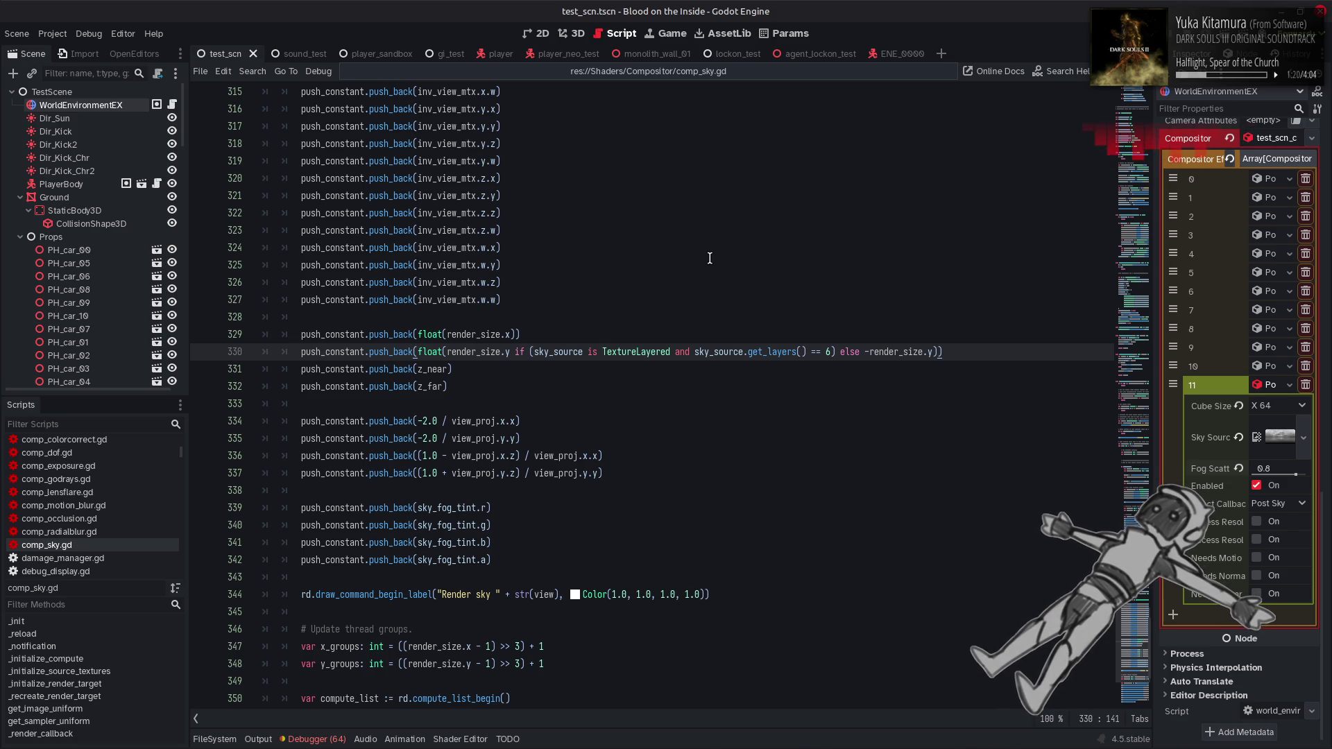
pyautogui.hotkey('alt', 'Tab')
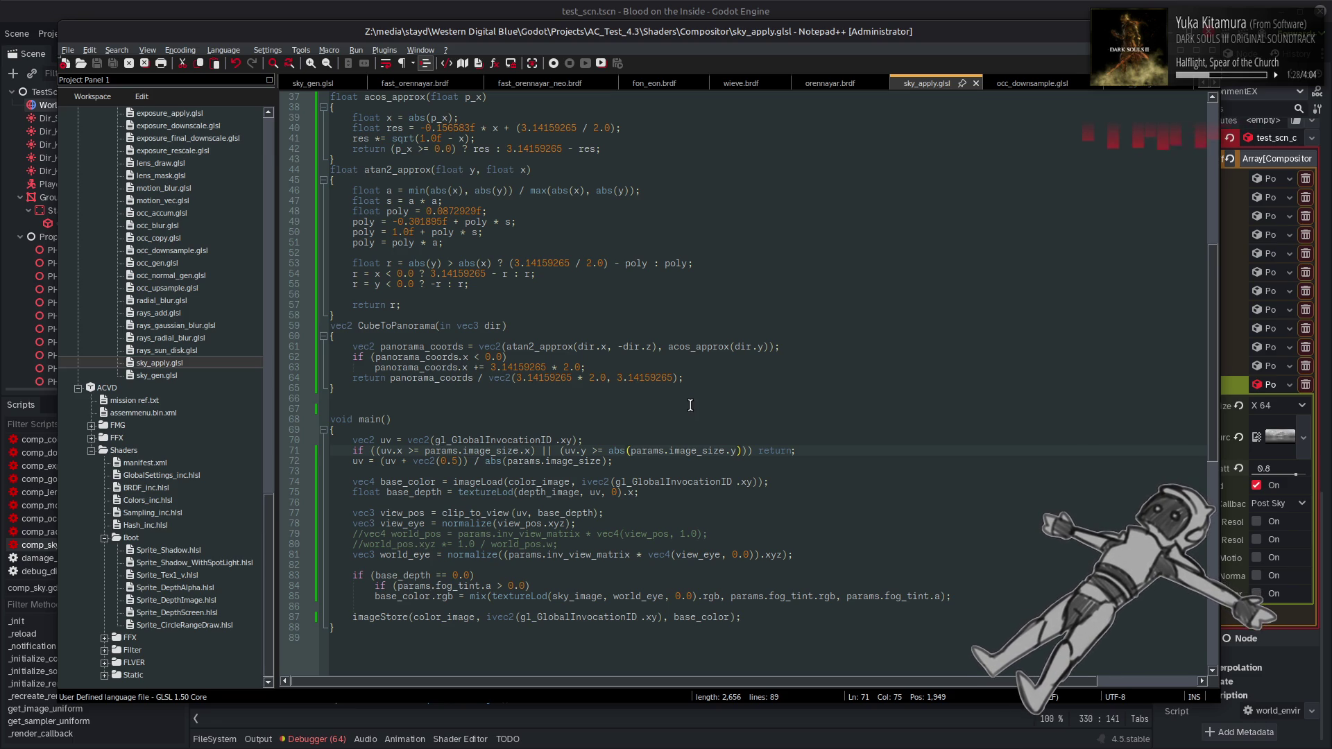
# Change the inner depth-block condition from fog_tint.a to params.image_size.y > 0.0
pyautogui.doubleClick(696, 451)
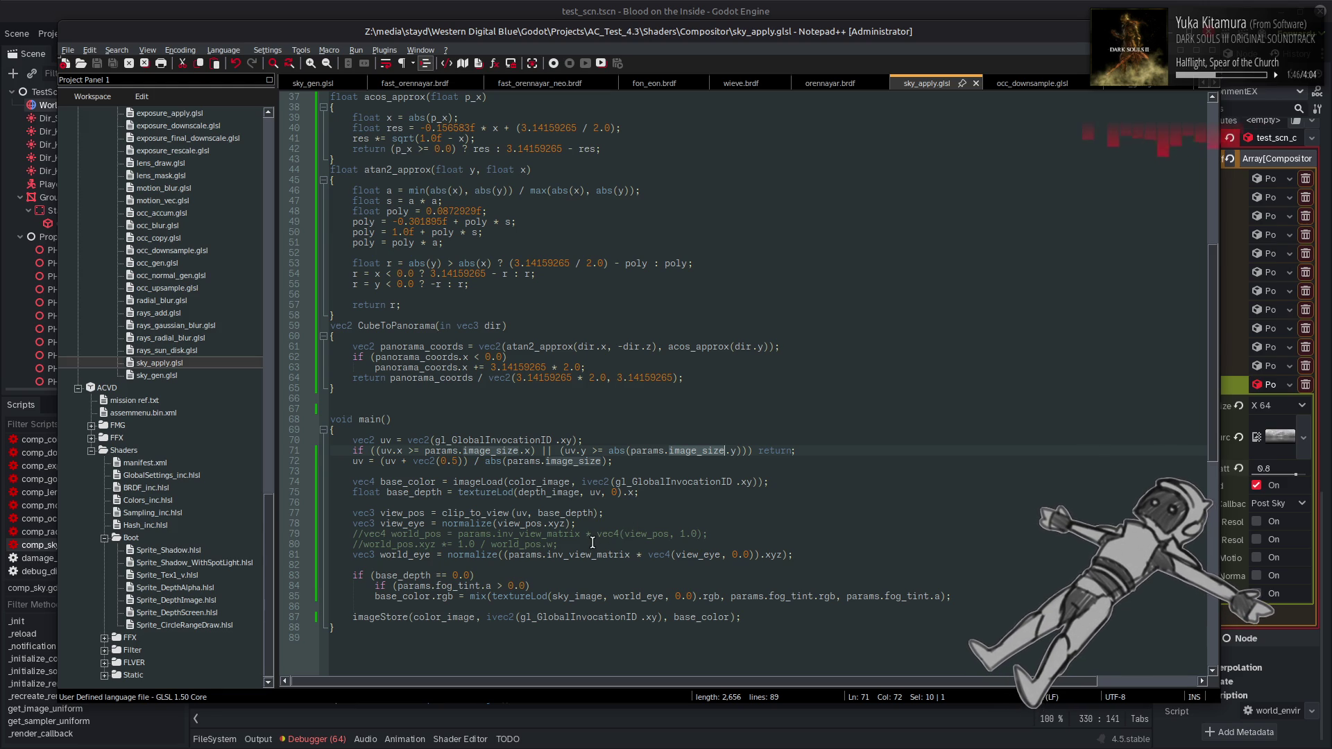
pyautogui.click(592, 543)
pyautogui.scroll(-4, 641, 481)
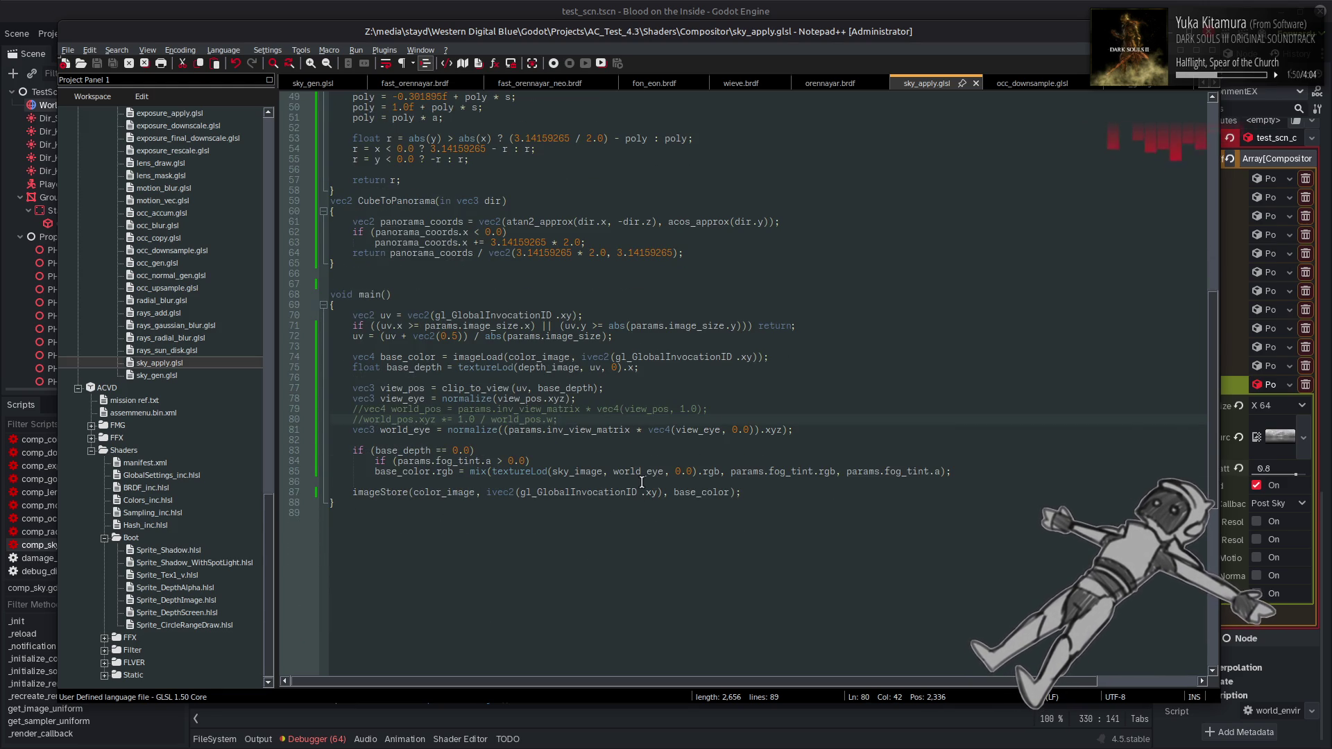
pyautogui.doubleClick(693, 325)
pyautogui.hotkey('ctrl', 'c')
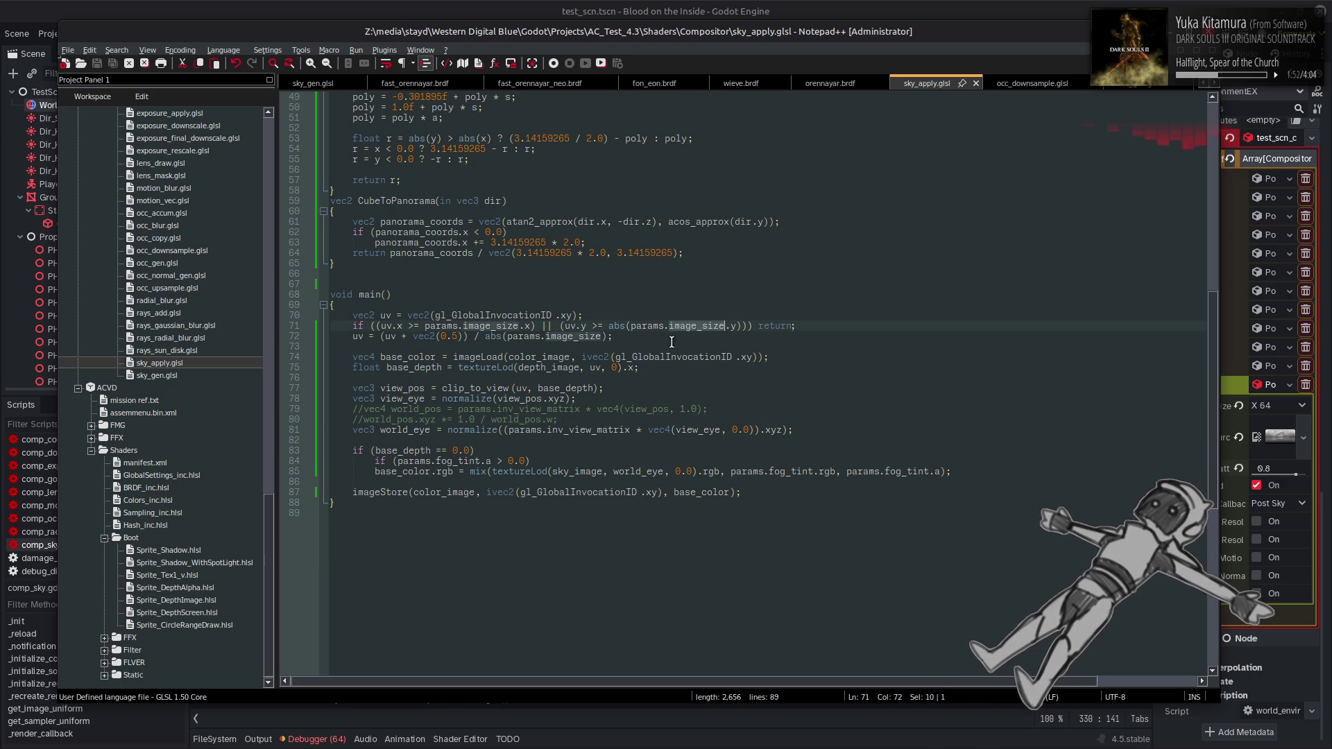
pyautogui.doubleClick(461, 464)
pyautogui.hotkey('ctrl', 'v')
pyautogui.doubleClick(501, 462)
pyautogui.write('y')
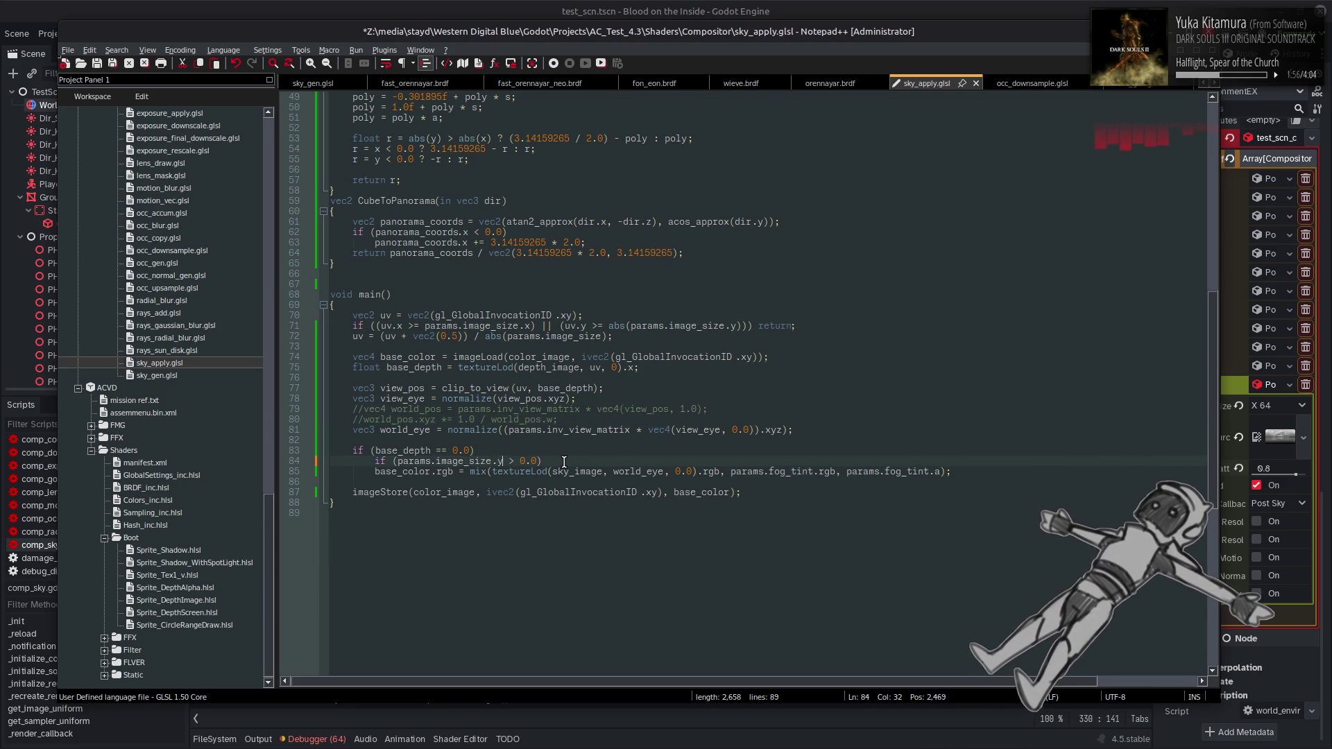
# Add braces around the depth-check and image_size.y-check blocks and indent the blend line
pyautogui.click(376, 471)
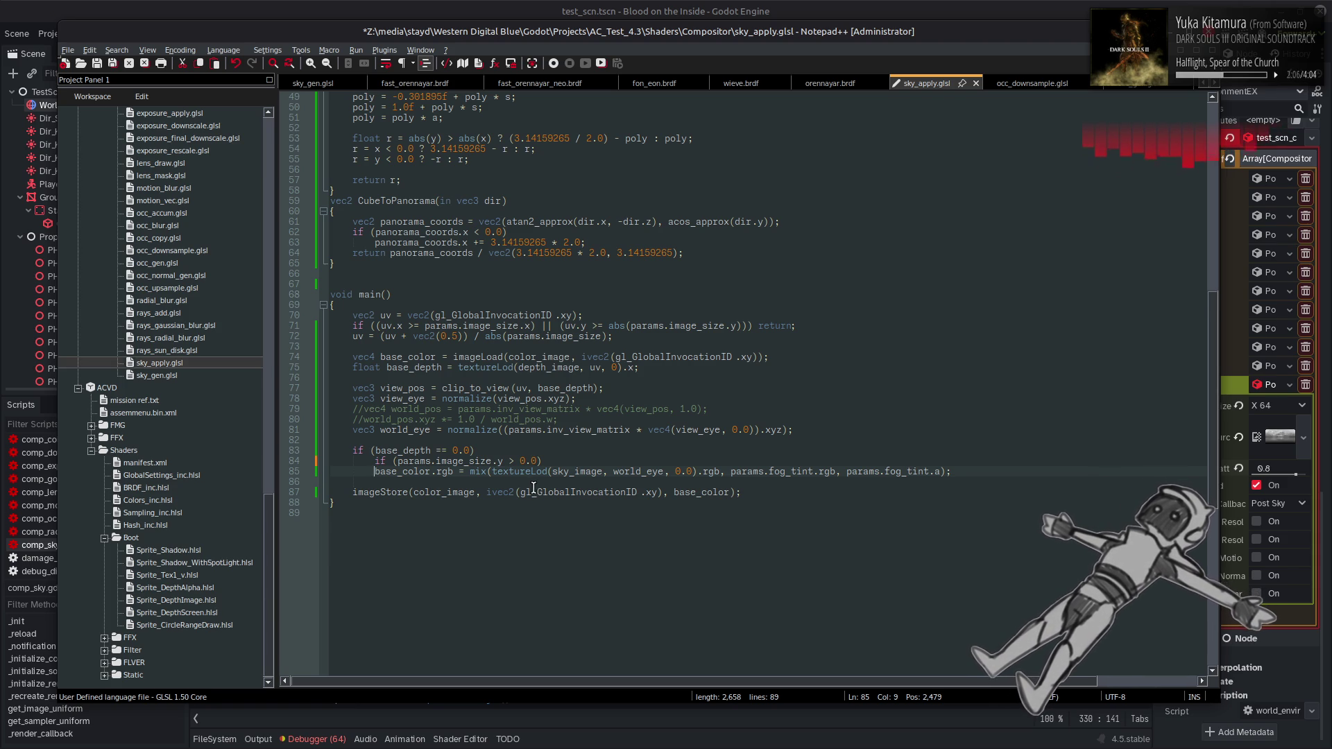
pyautogui.click(507, 447)
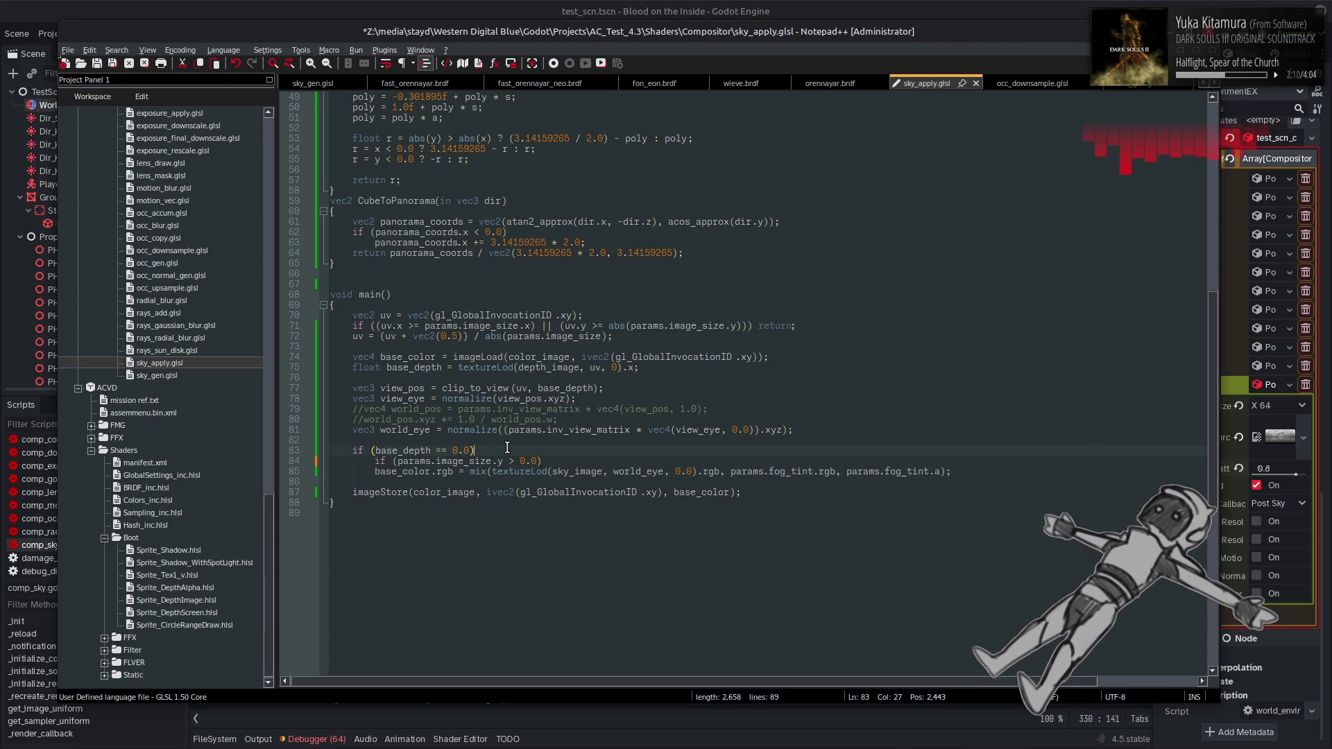
pyautogui.press('Return')
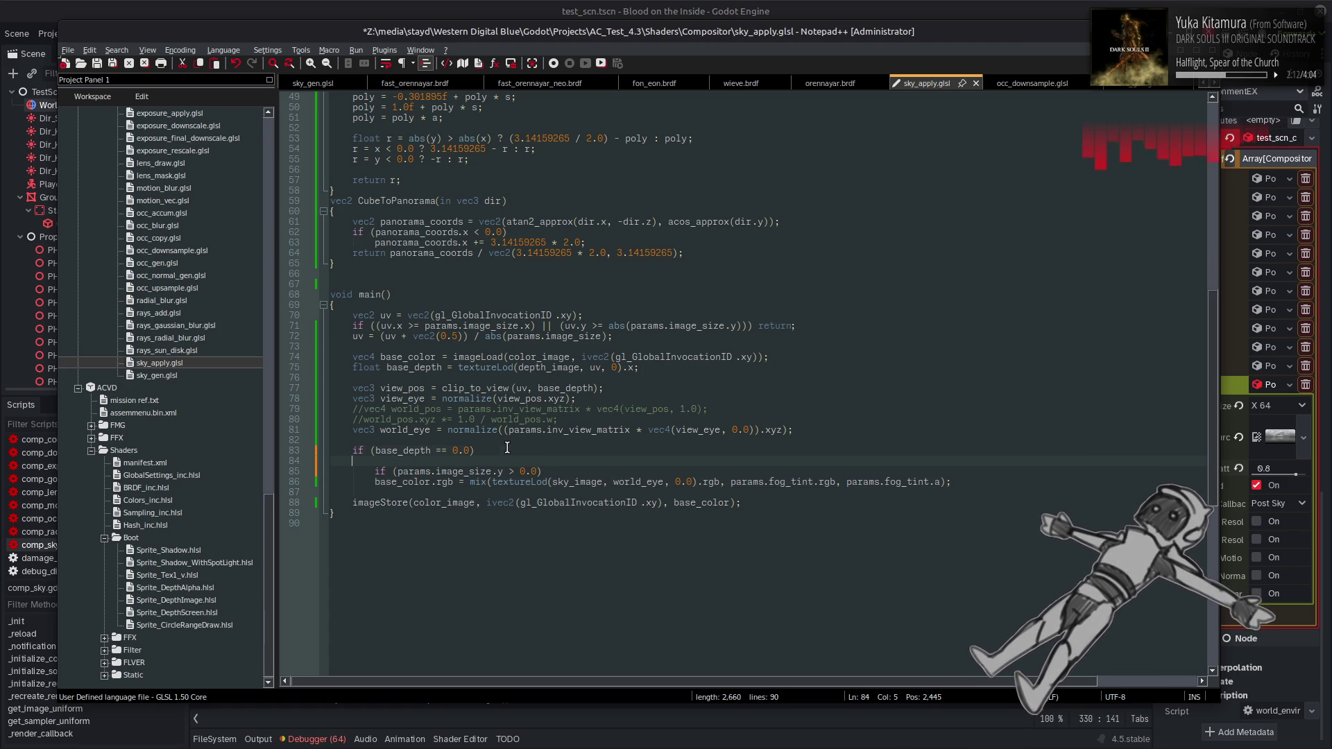
pyautogui.write('{')
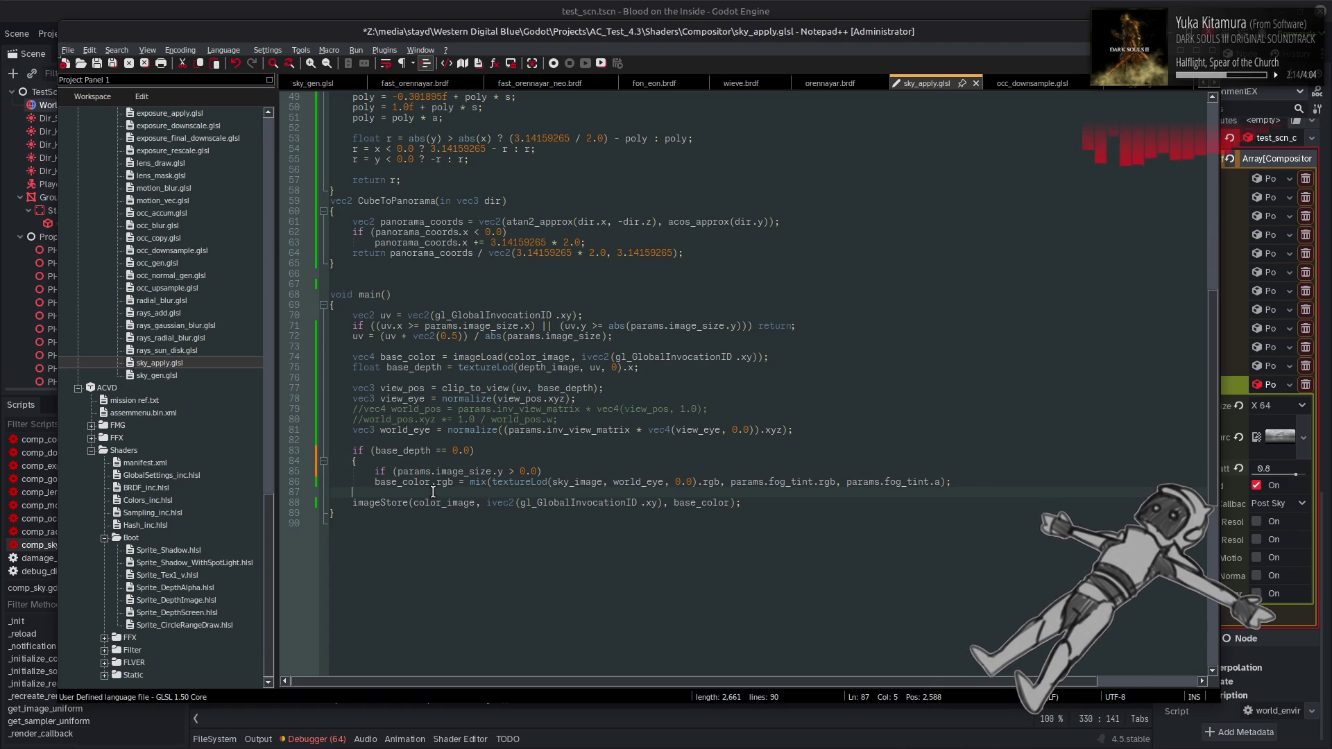
pyautogui.press('Tab')
pyautogui.write('}')
pyautogui.press('Return')
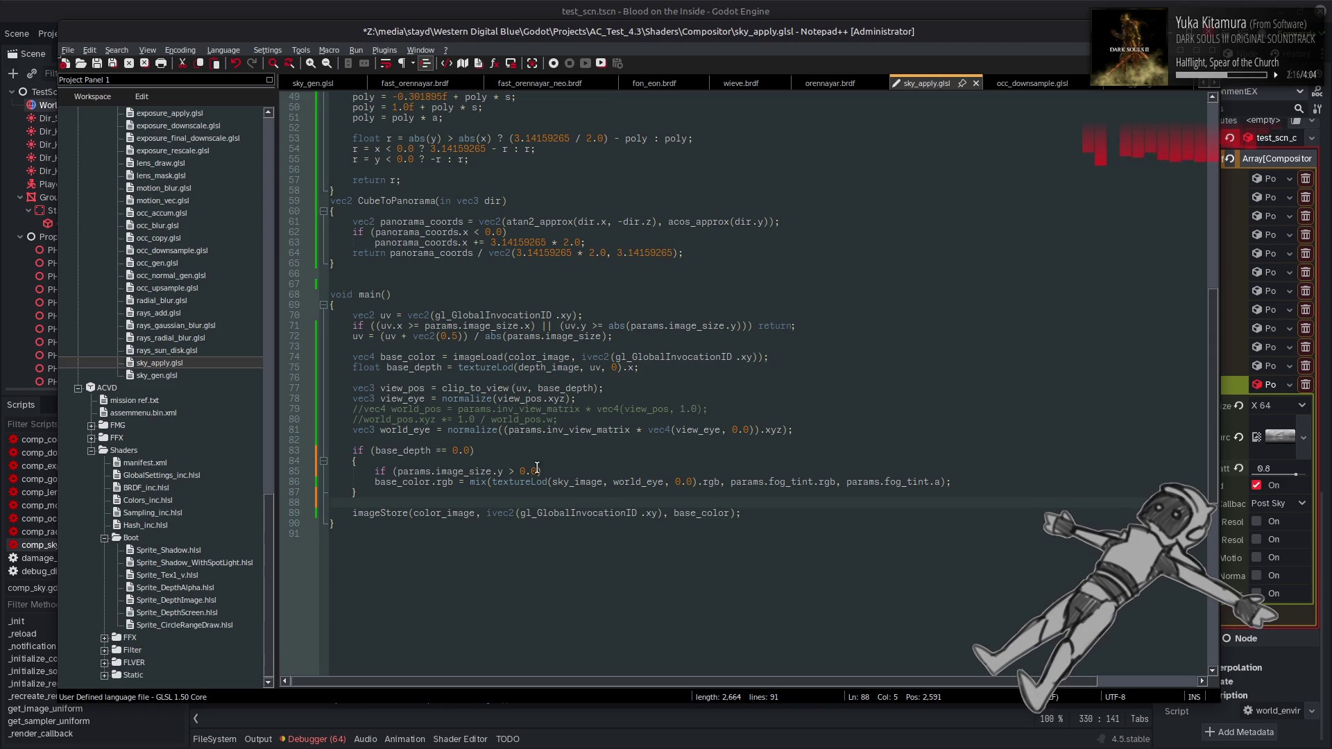
pyautogui.press('Return')
pyautogui.write('{')
pyautogui.press('Down')
pyautogui.press('End')
pyautogui.press('Return')
pyautogui.write('}')
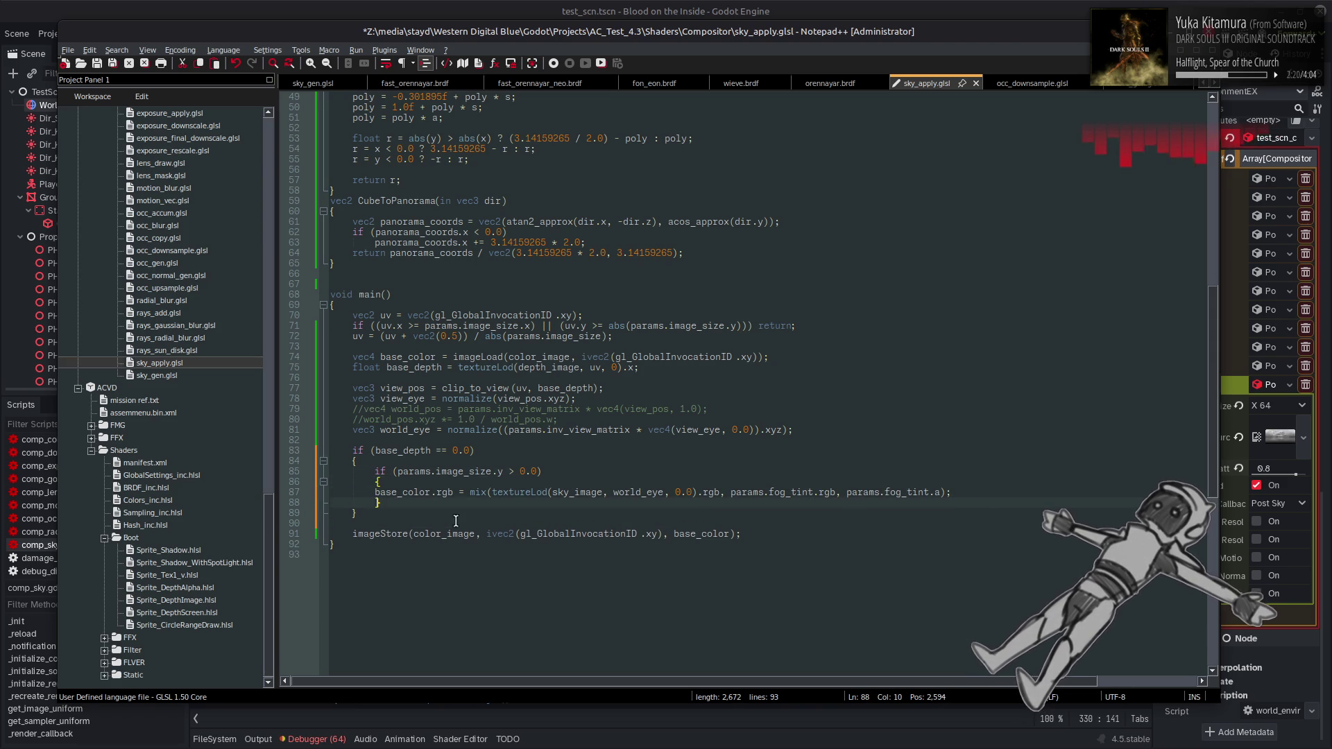
pyautogui.click(375, 492)
pyautogui.press('Tab')
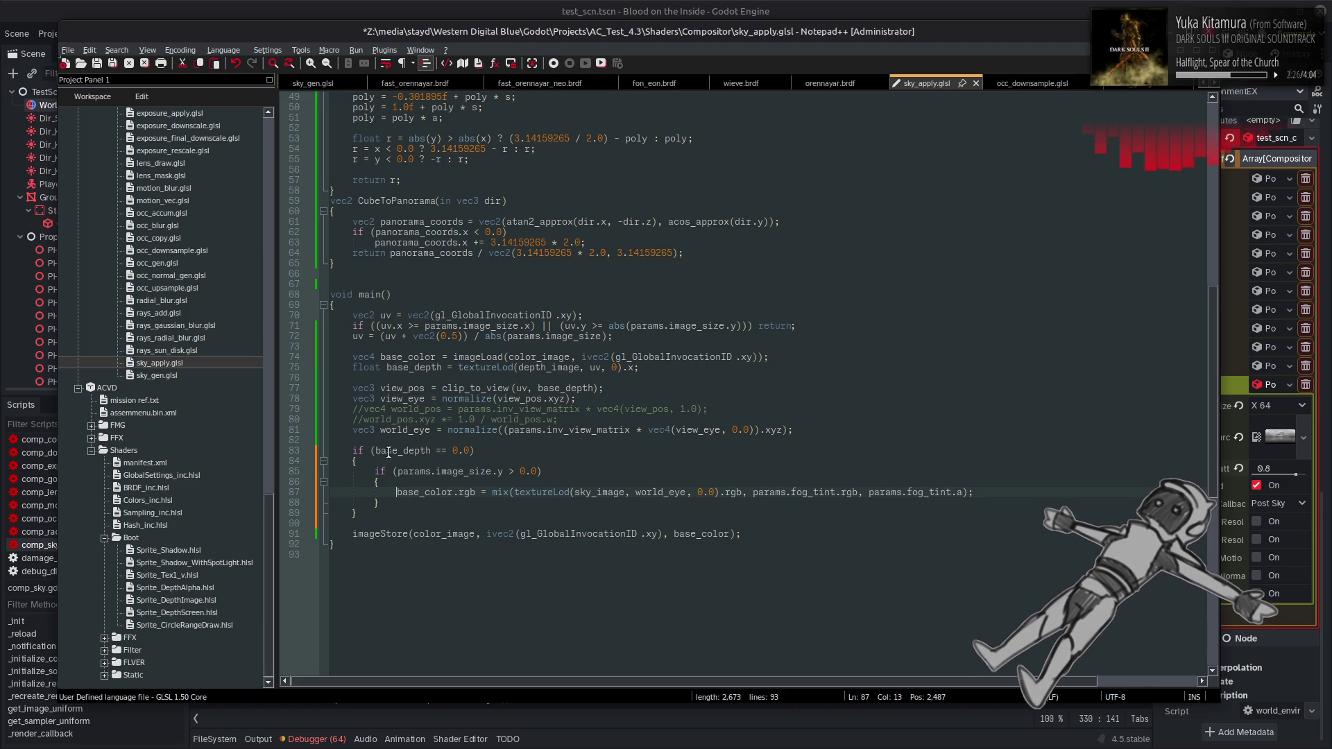
# Declare vec3 sky_color = vec3(0.0); as the first line of the base_depth block
pyautogui.click(408, 461)
pyautogui.press('Return')
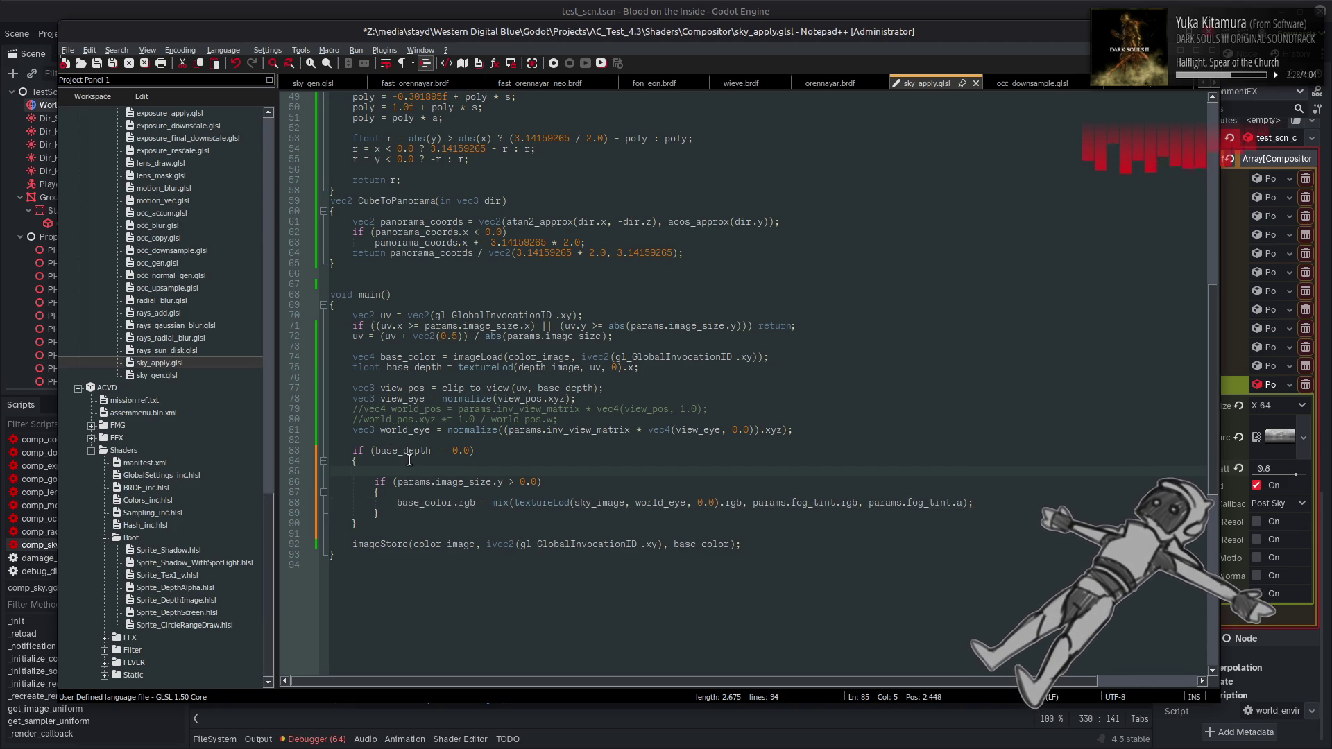
pyautogui.write('vec3 ')
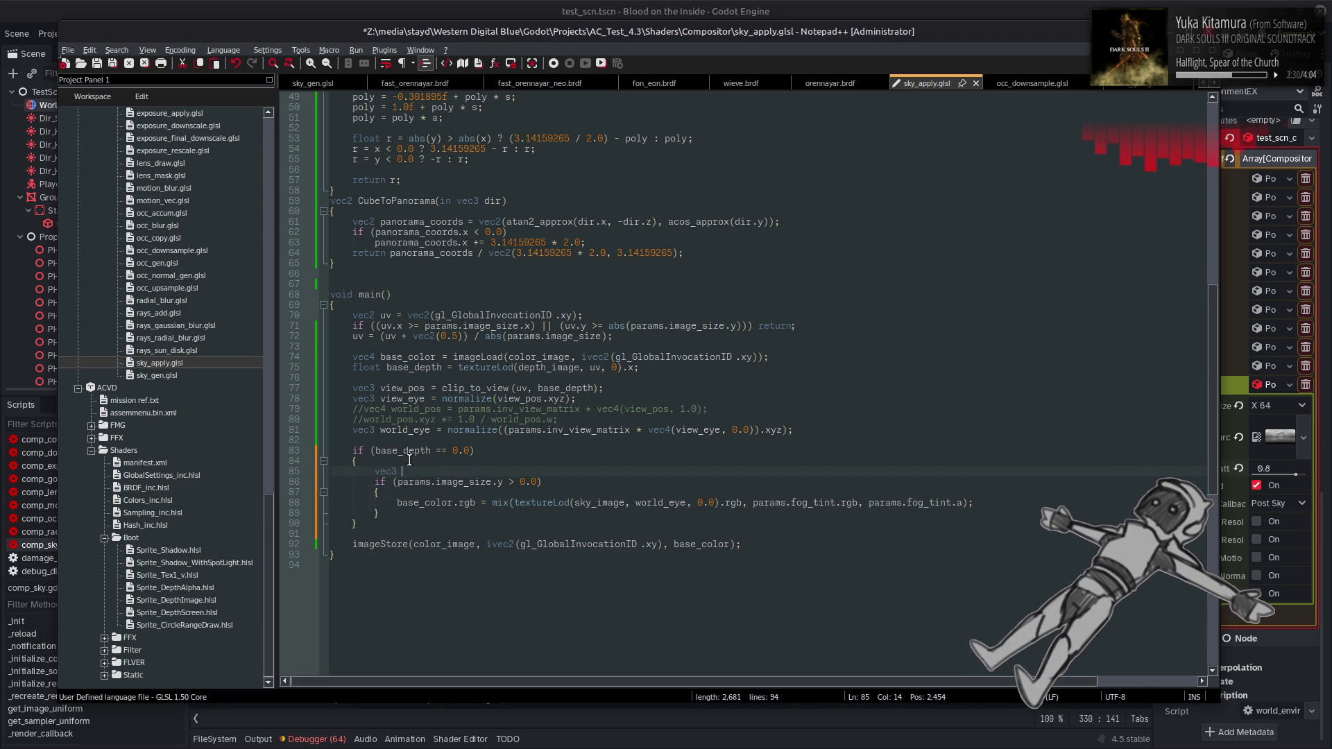
pyautogui.write('sky_color = ')
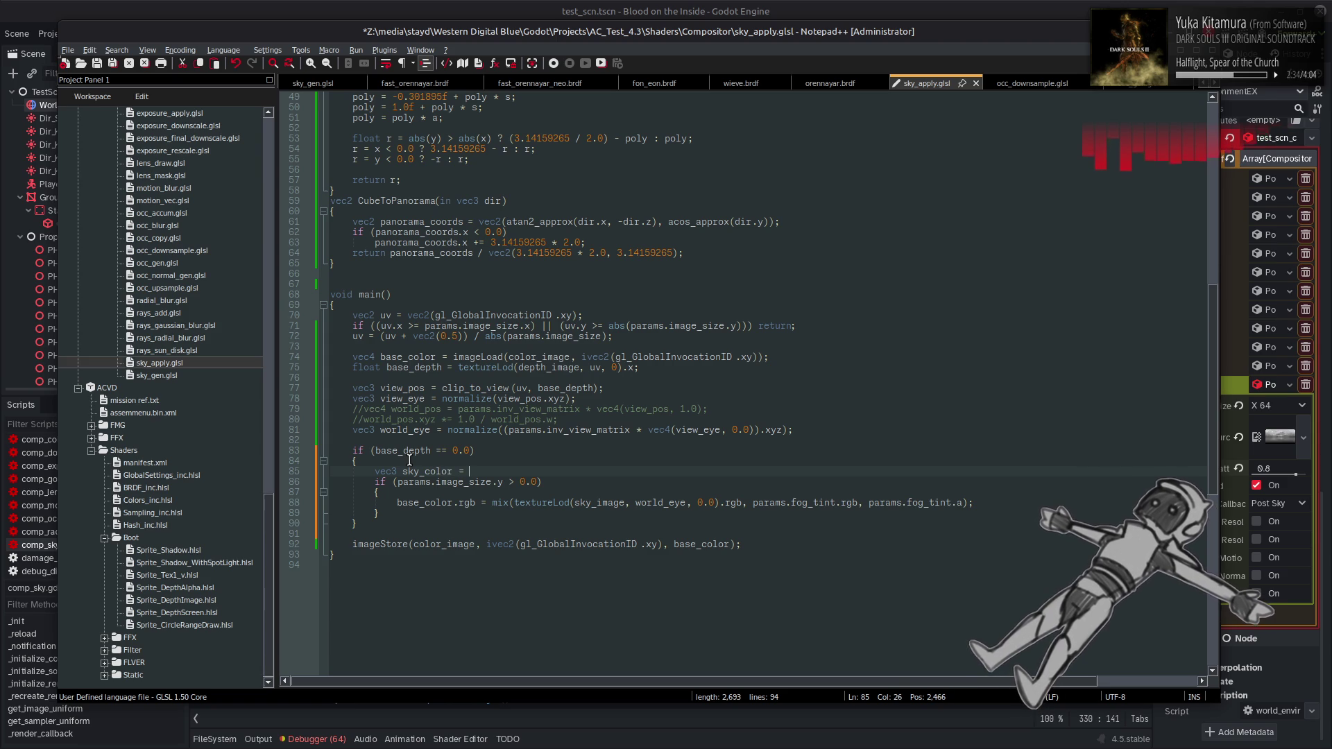
pyautogui.write('vec3()')
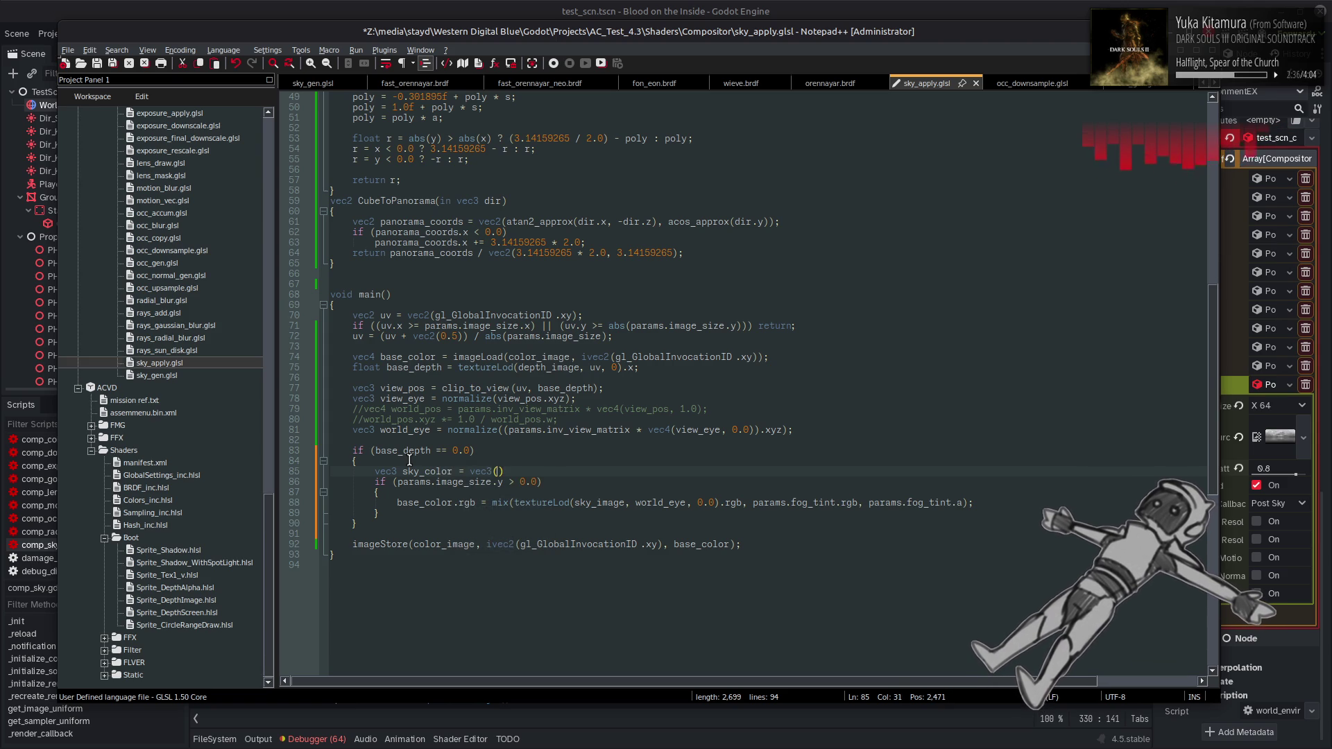
pyautogui.click(416, 461)
# Move the base_color fog mix statement below the inner image_size.y block
pyautogui.moveTo(399, 502); pyautogui.dragTo(990, 501)
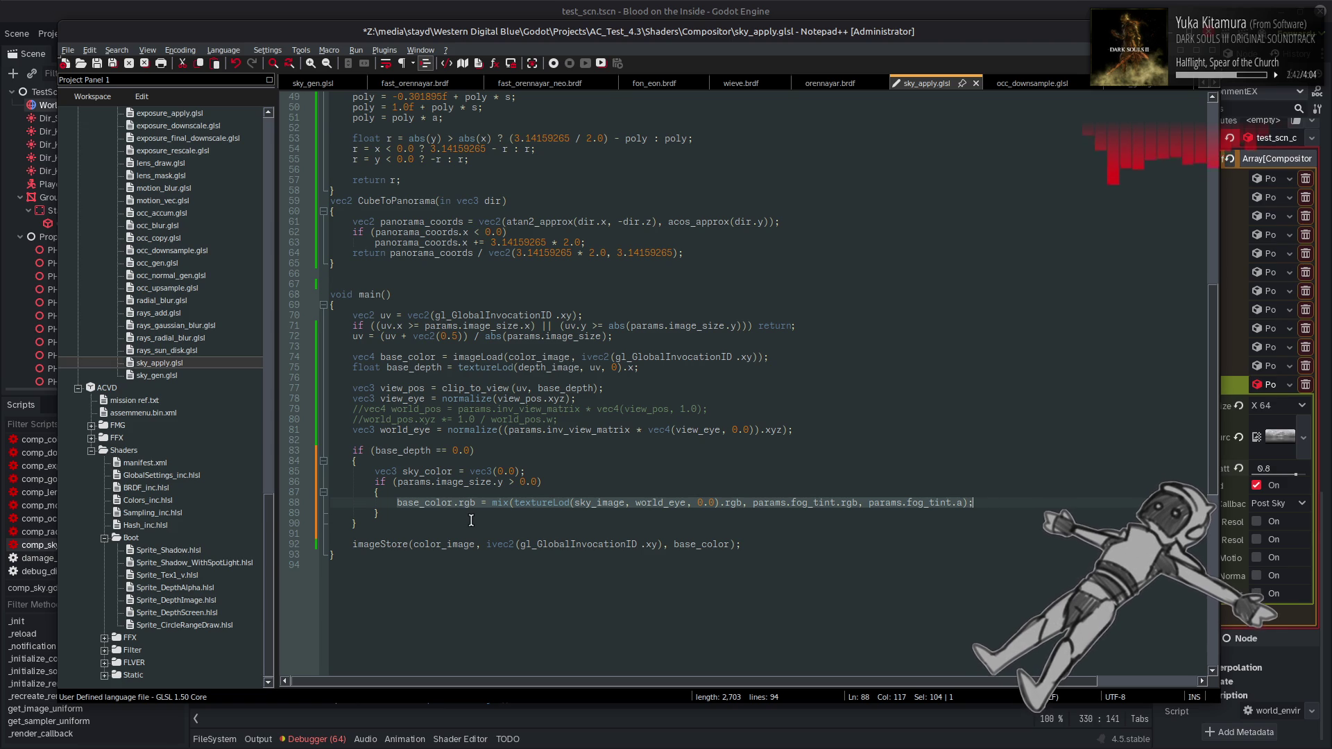
pyautogui.hotkey('ctrl', 'x')
pyautogui.click(411, 514)
pyautogui.press('Return')
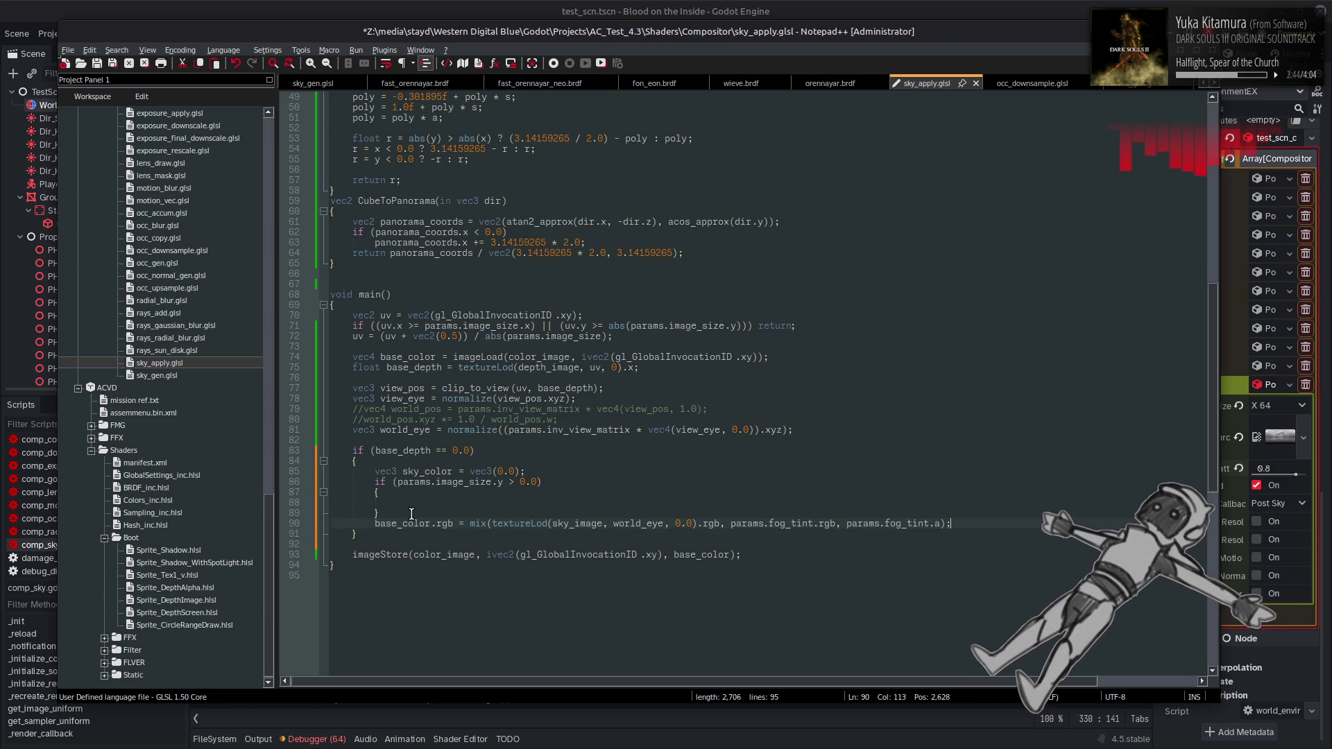
pyautogui.hotkey('ctrl', 'v')
# Assign the sky texture lookup to sky_color inside the inner block
pyautogui.doubleClick(414, 472)
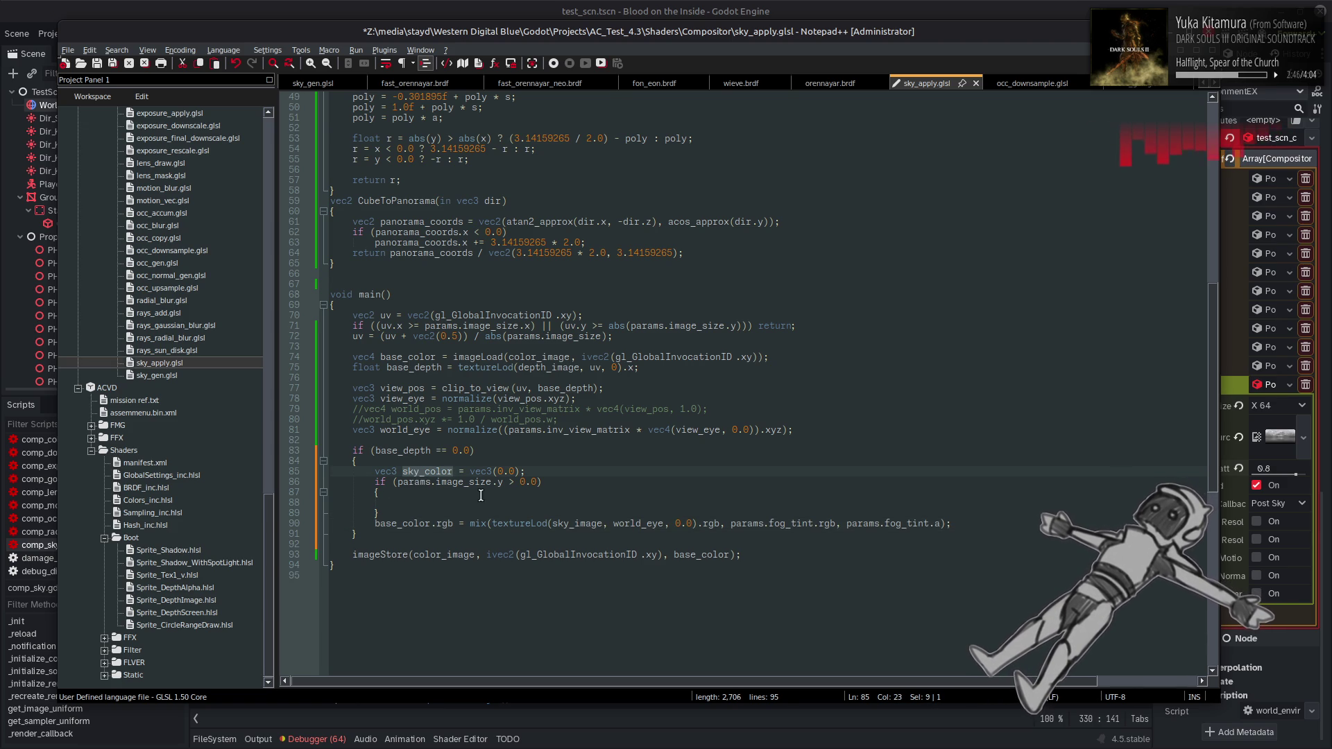
pyautogui.click(458, 494)
pyautogui.hotkey('ctrl', 'v')
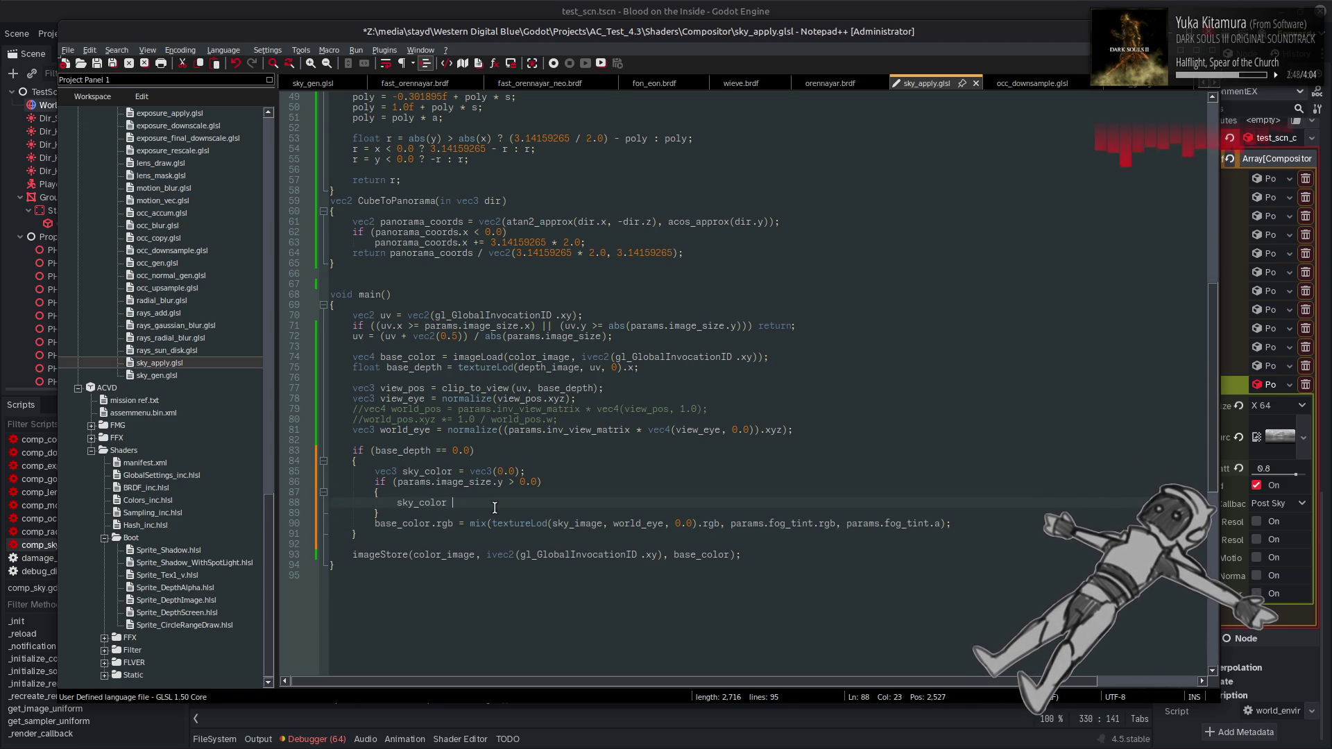
pyautogui.write('=')
pyautogui.moveTo(491, 523); pyautogui.dragTo(691, 522)
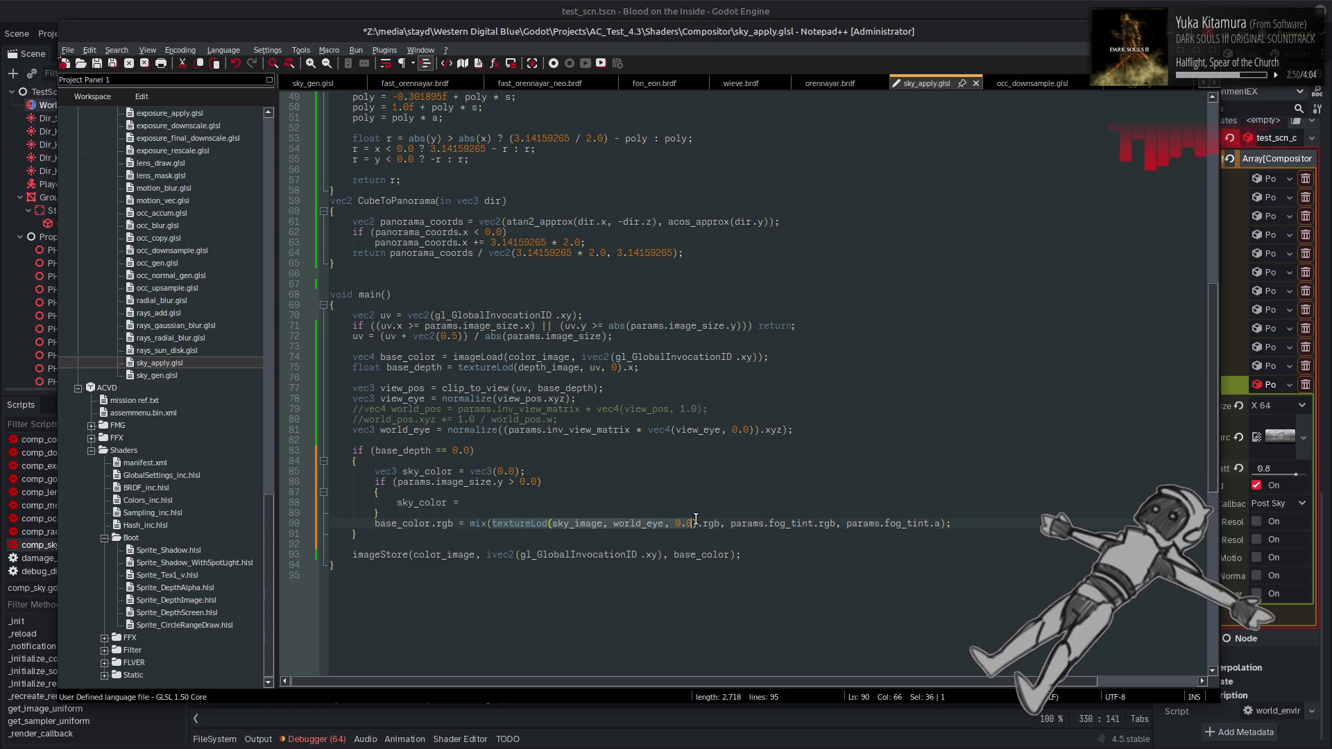
pyautogui.hotkey('ctrl', 'x')
pyautogui.click(497, 501)
pyautogui.hotkey('ctrl', 'v')
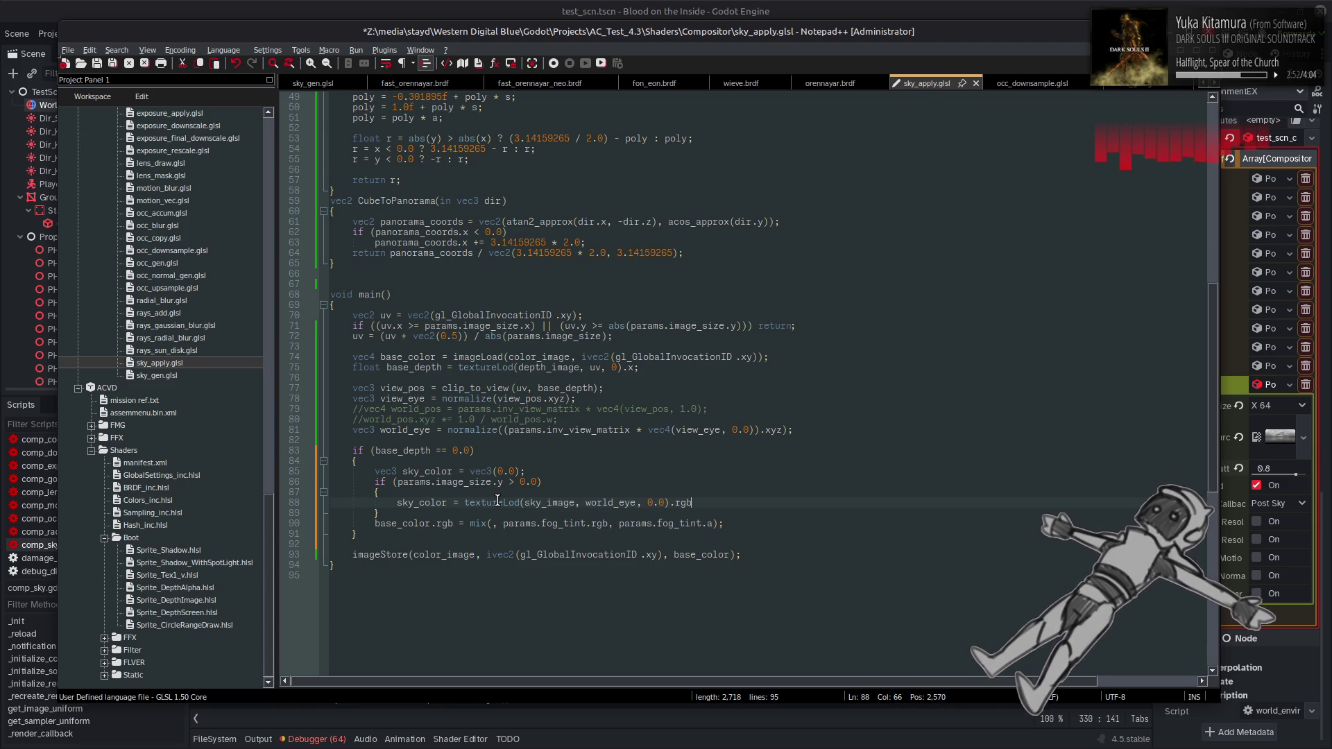
# Rename sky_image to sky_cube in the new lookup and save sky_apply.glsl
pyautogui.scroll(16, 497, 500)
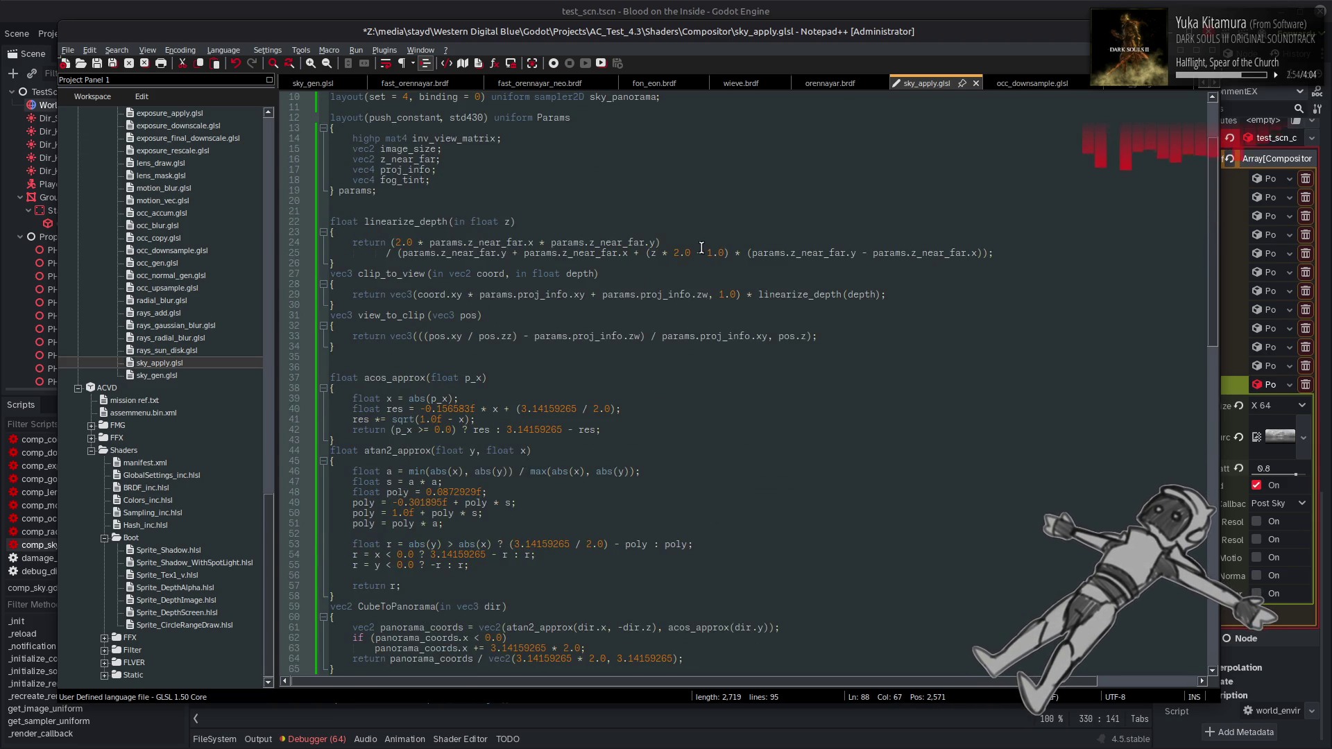
pyautogui.doubleClick(617, 179)
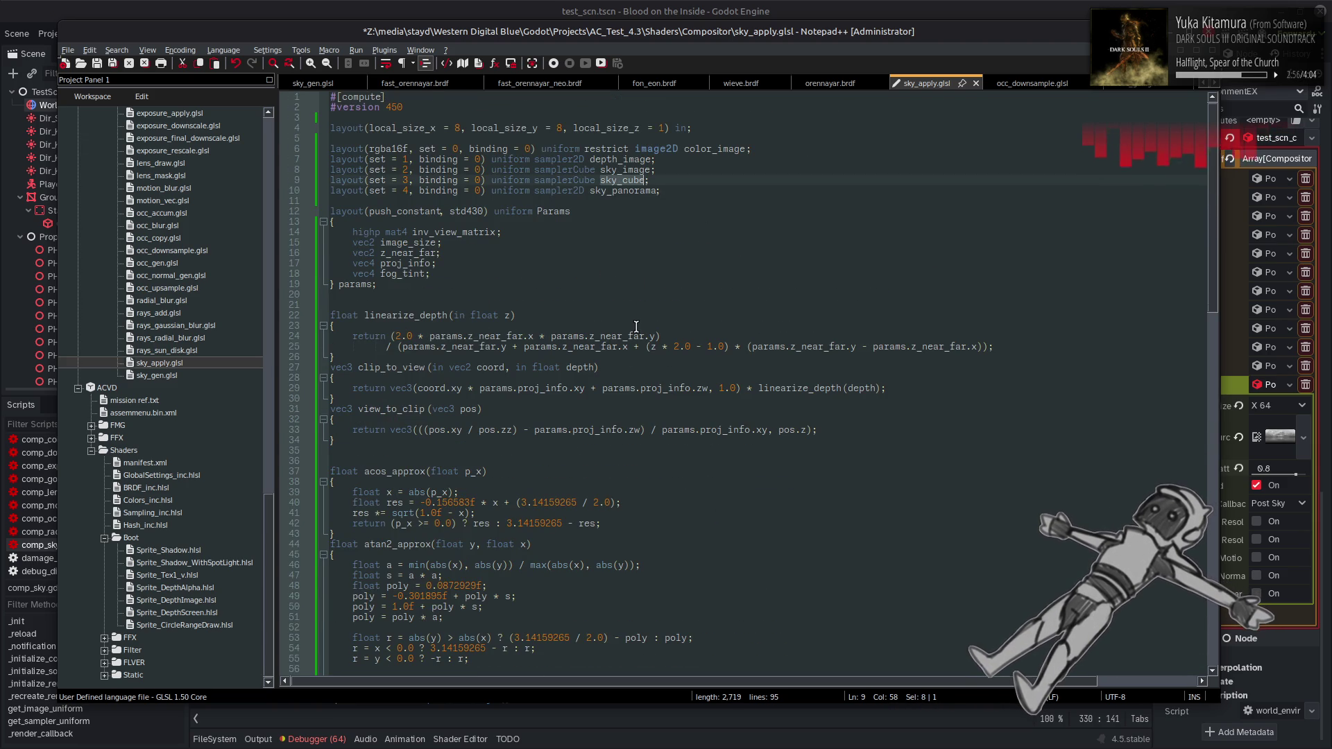
pyautogui.scroll(-20, 636, 326)
pyautogui.doubleClick(575, 378)
pyautogui.hotkey('ctrl', 'v')
pyautogui.scroll(2, 608, 352)
pyautogui.hotkey('ctrl', 's')
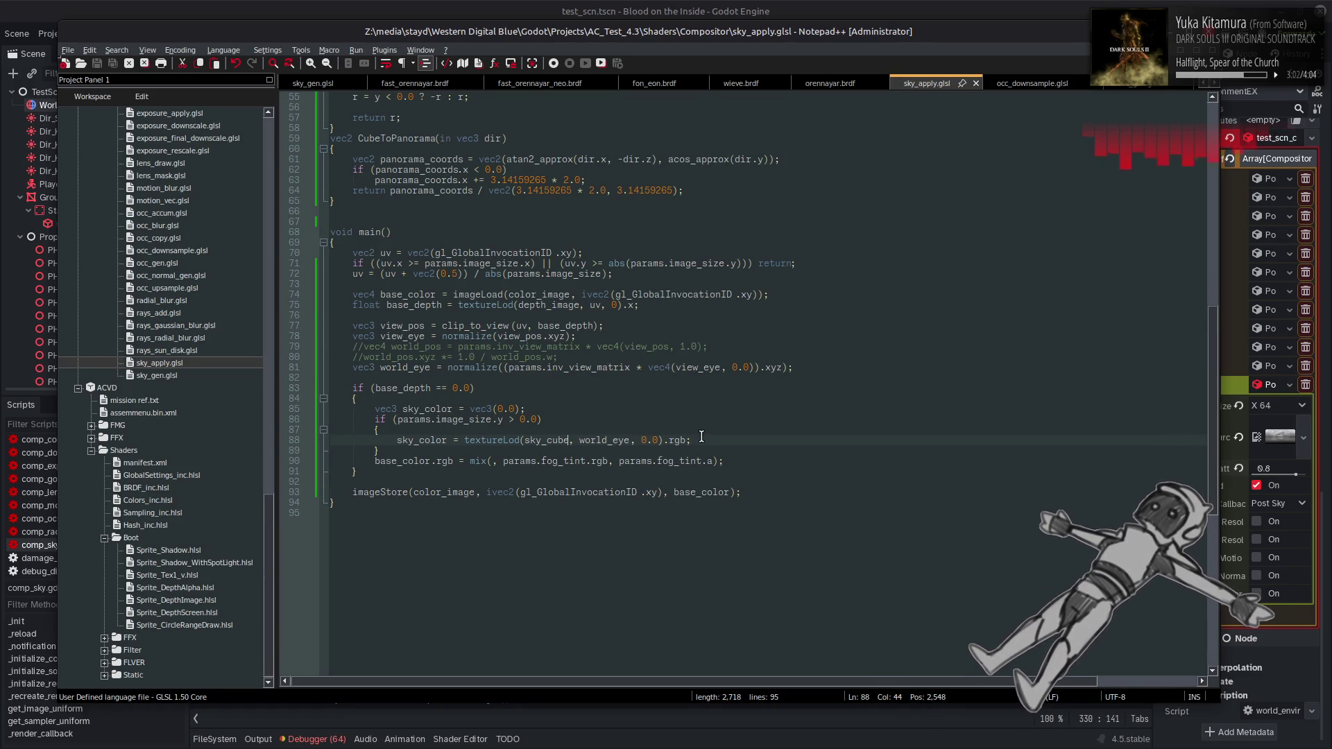
# Add an else branch containing a copy of the sky_color lookup line
pyautogui.keyDown('shift'); pyautogui.click(398, 444); pyautogui.keyUp('shift')
pyautogui.click(510, 452)
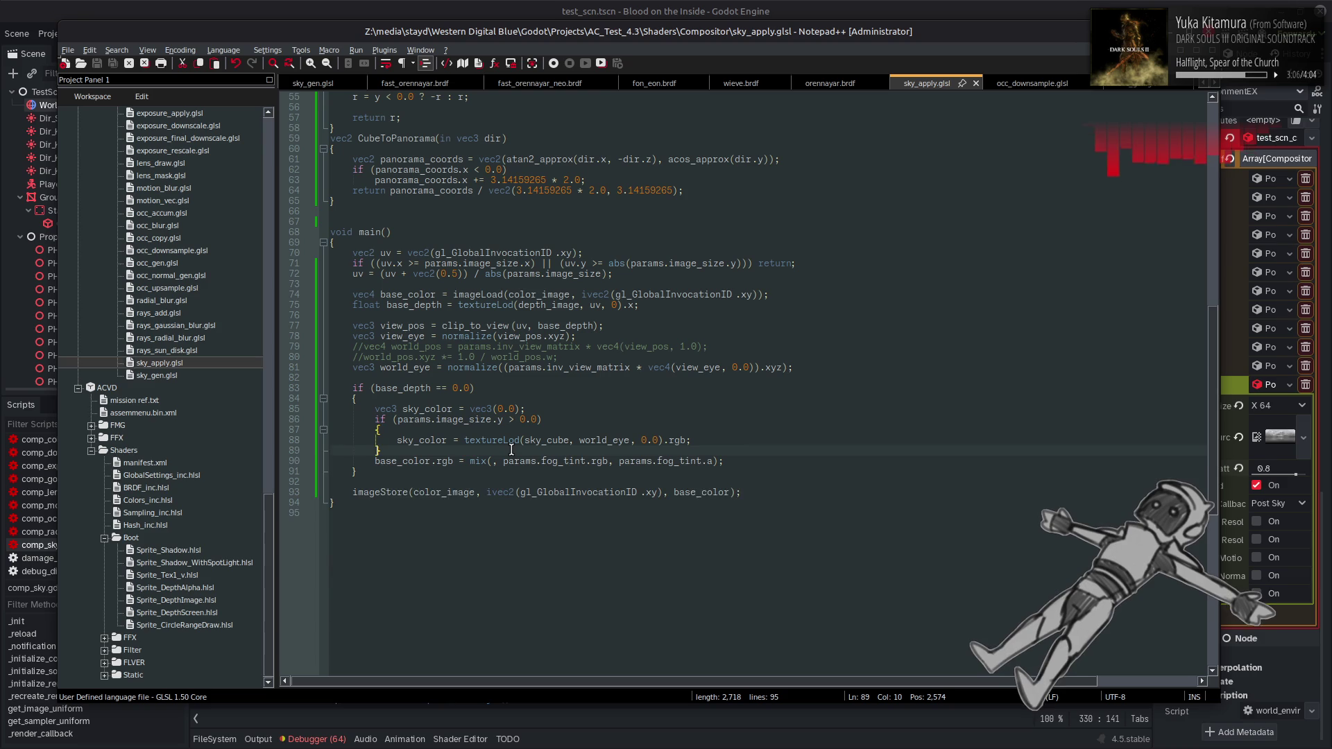
pyautogui.press('Return')
pyautogui.write('el')
pyautogui.press('Return')
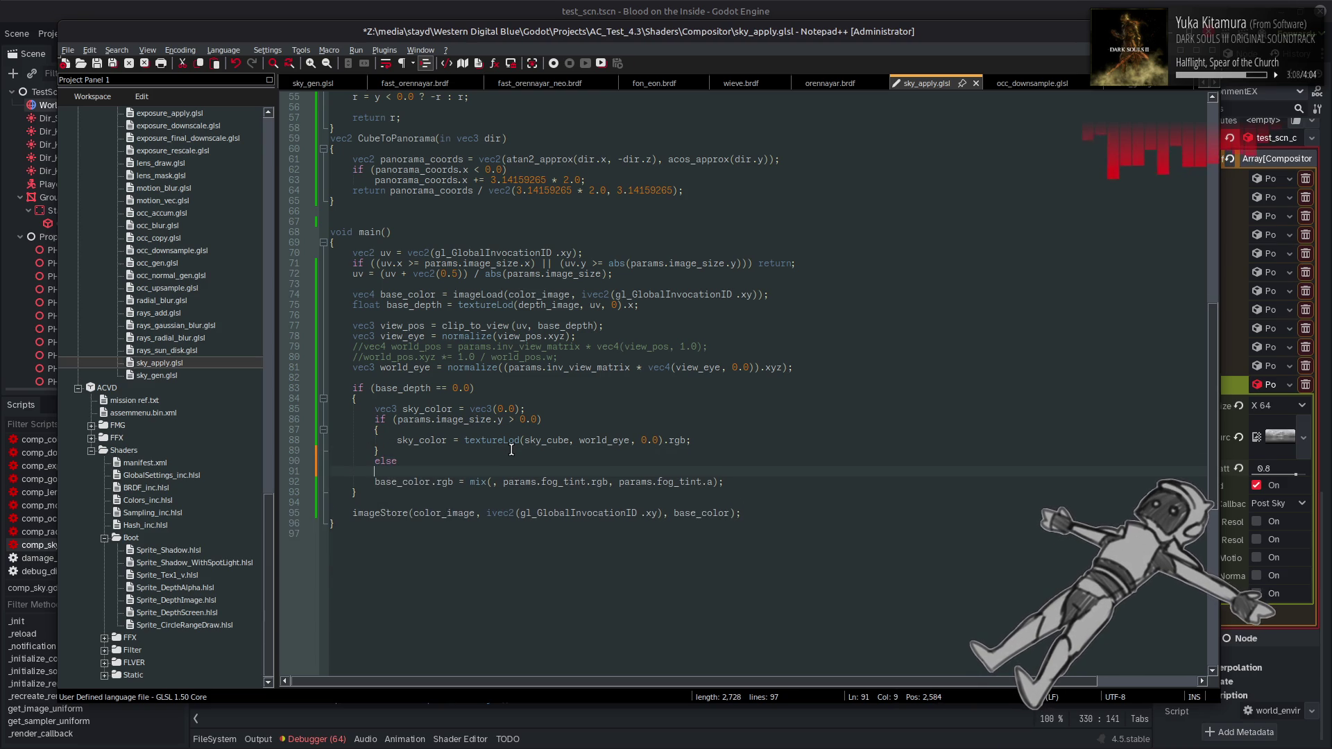
pyautogui.write('{')
pyautogui.press('Return')
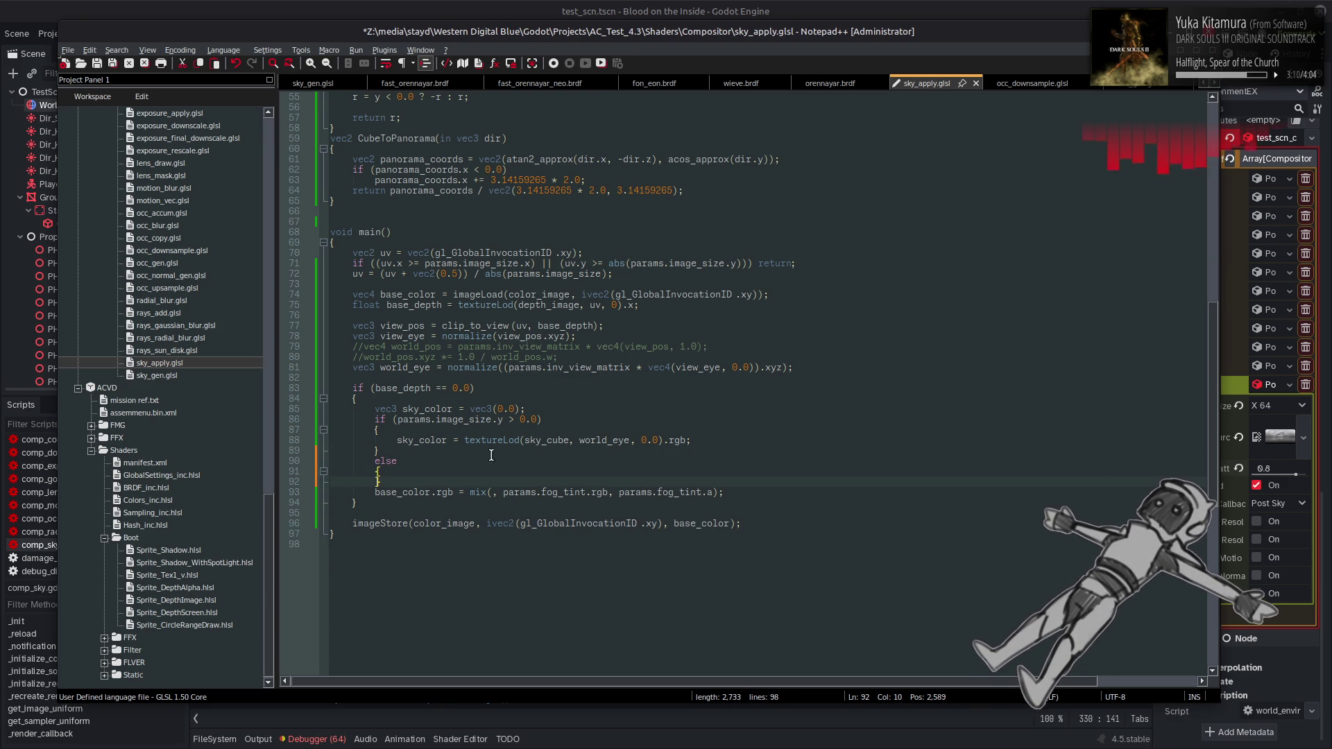
pyautogui.hotkey('ctrl', 'v')
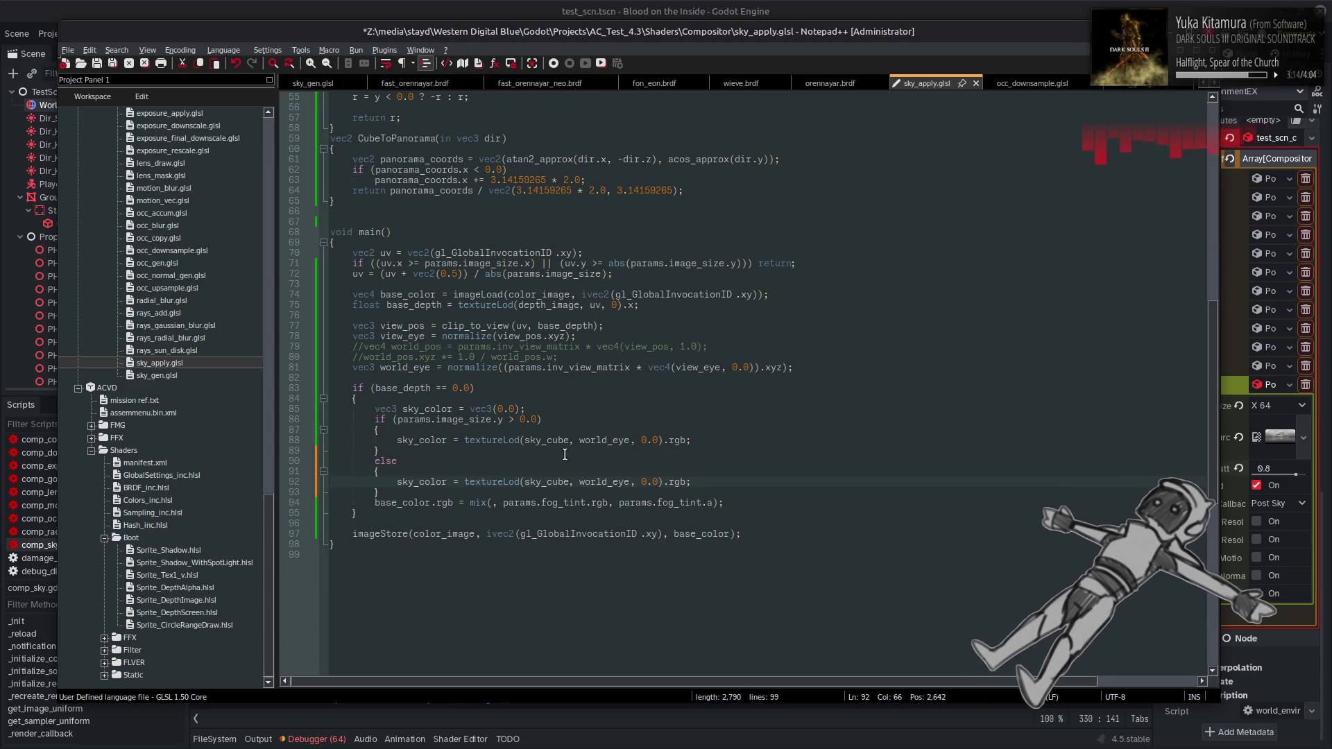
# Make the else lookup sample sky_panorama at CubeToPanorama(world_eye)
pyautogui.scroll(1, 513, 415)
pyautogui.doubleClick(395, 169)
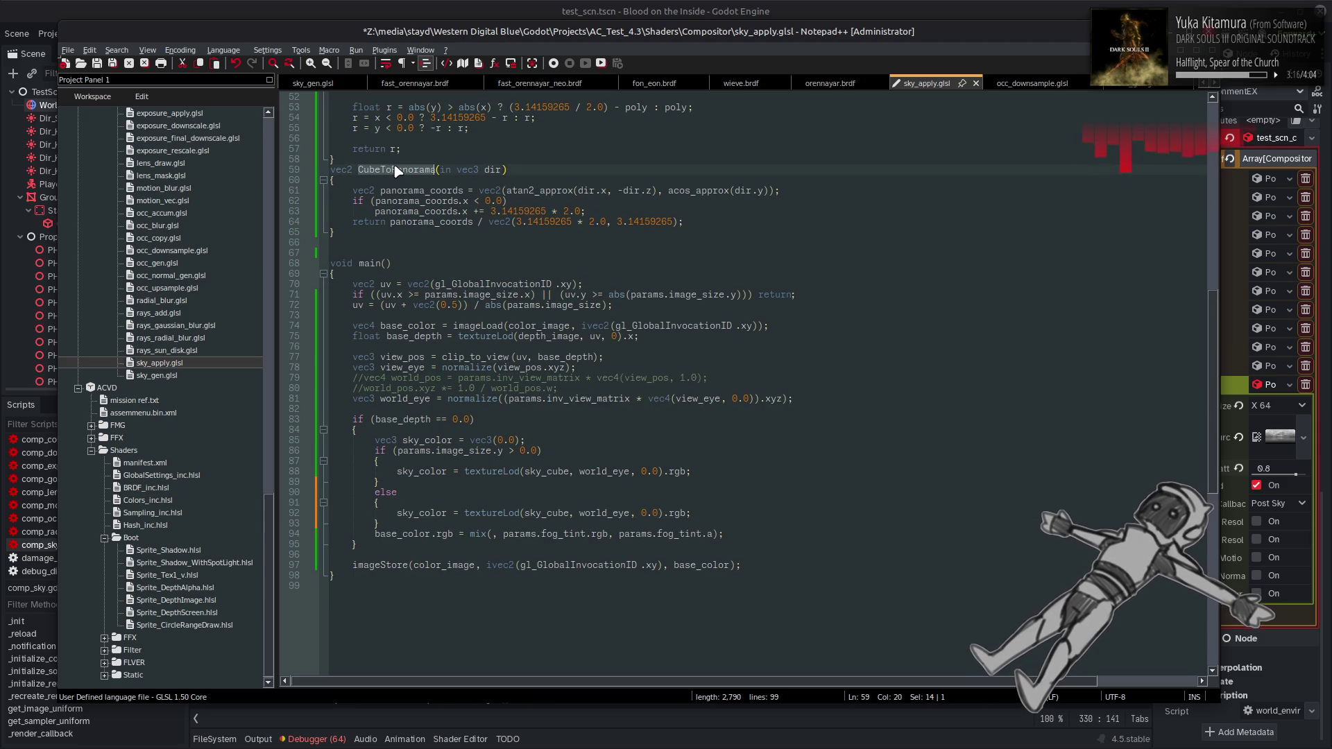
pyautogui.click(579, 513)
pyautogui.hotkey('ctrl', 'v')
pyautogui.write('(')
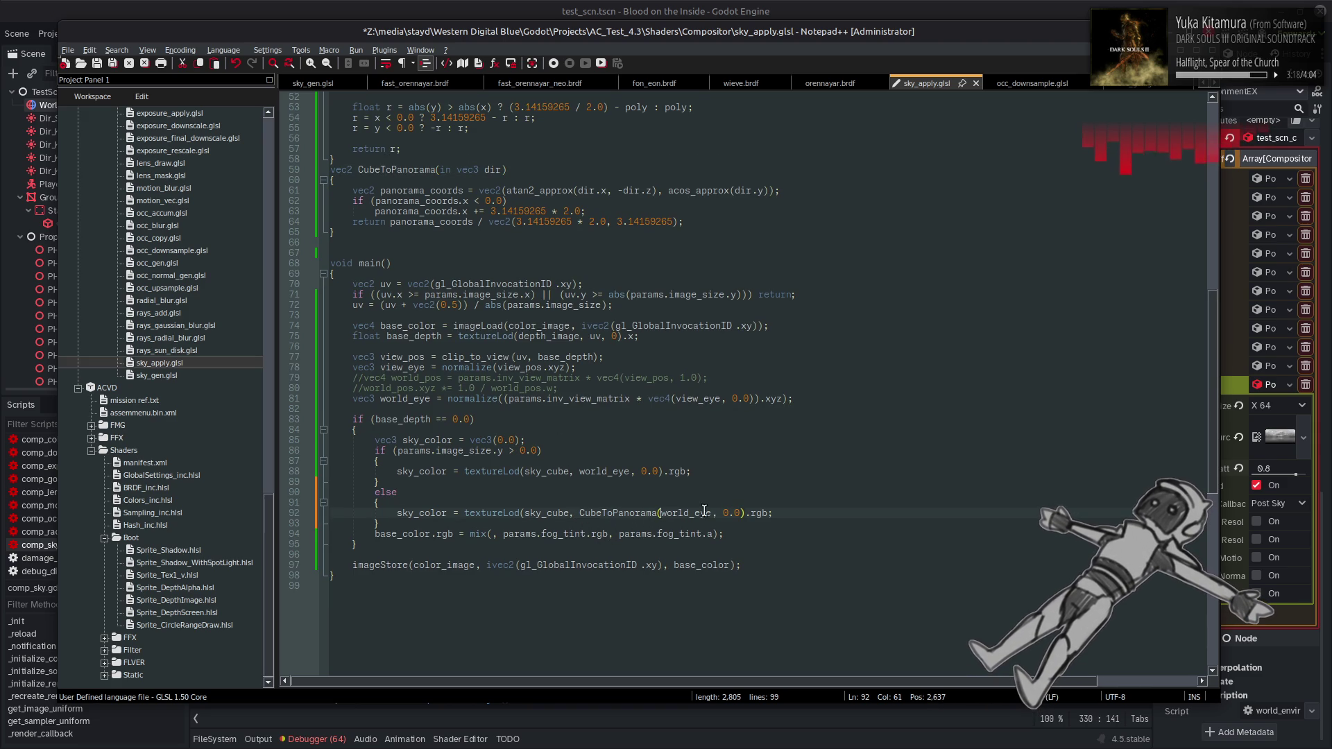
pyautogui.write(')')
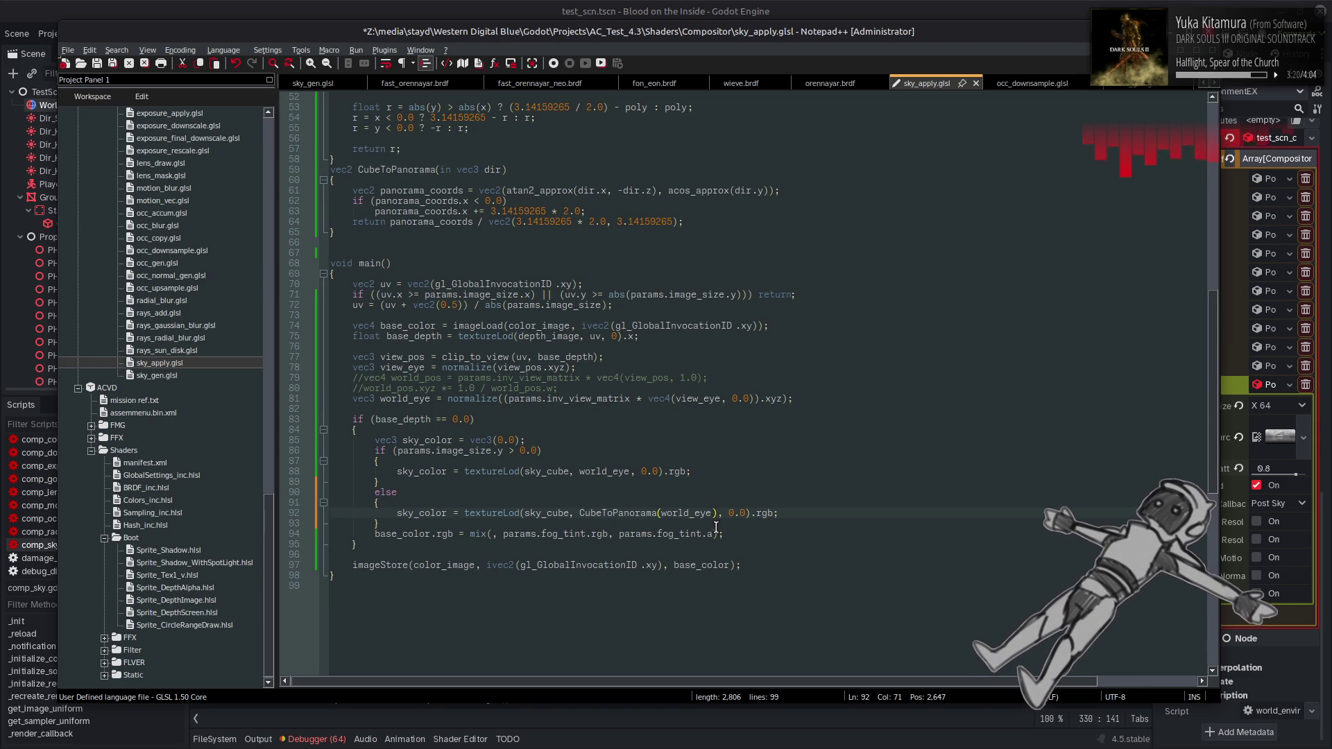
pyautogui.scroll(17, 574, 498)
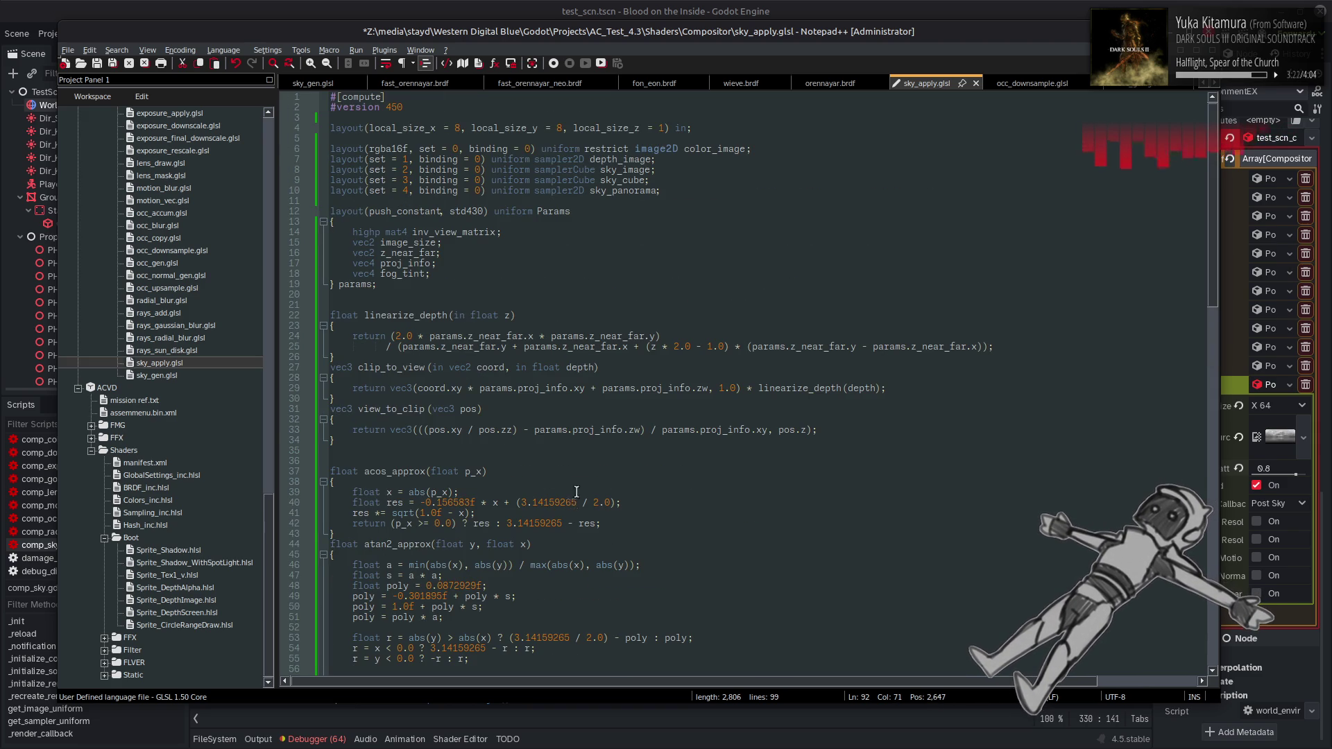
pyautogui.doubleClick(627, 190)
pyautogui.hotkey('ctrl', 'c')
pyautogui.scroll(-20, 701, 386)
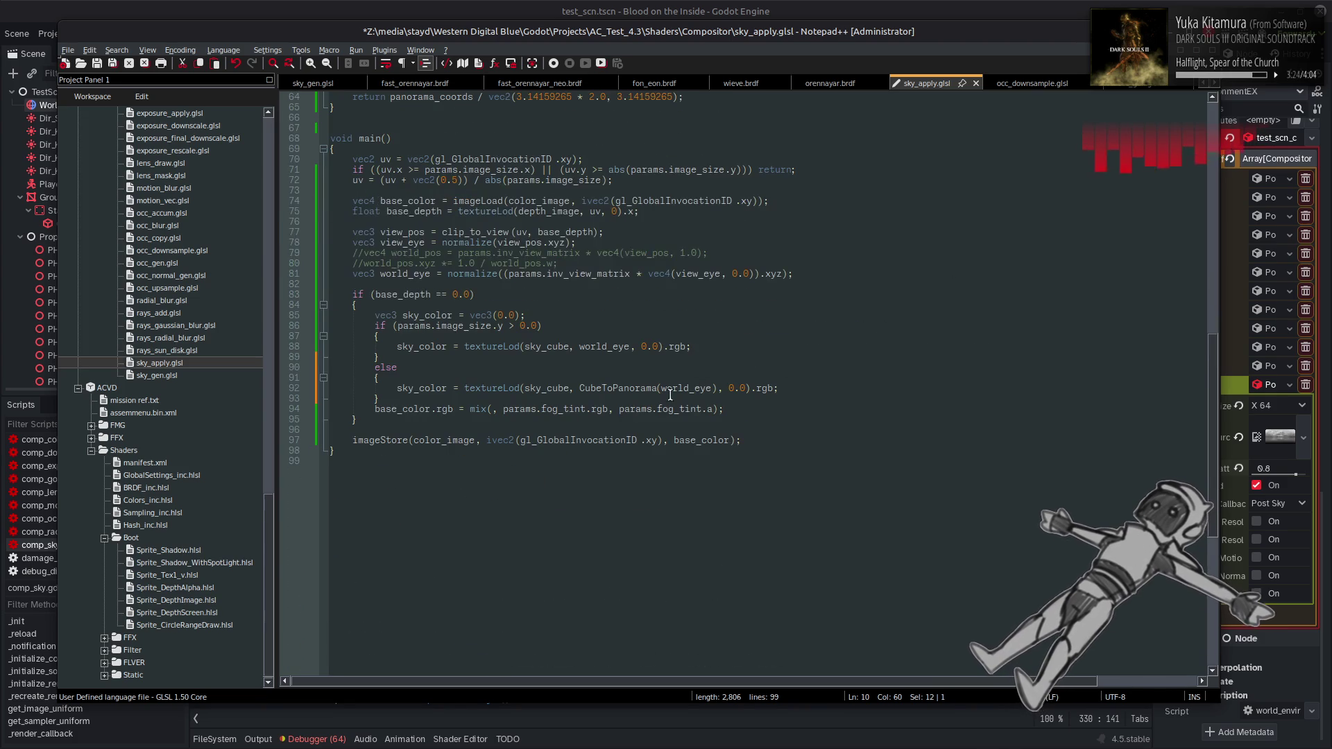
pyautogui.doubleClick(558, 389)
pyautogui.hotkey('ctrl', 'v')
# Use sky_color as the fog mix's first argument, save, and return to Godot
pyautogui.doubleClick(430, 387)
pyautogui.hotkey('ctrl', 'c')
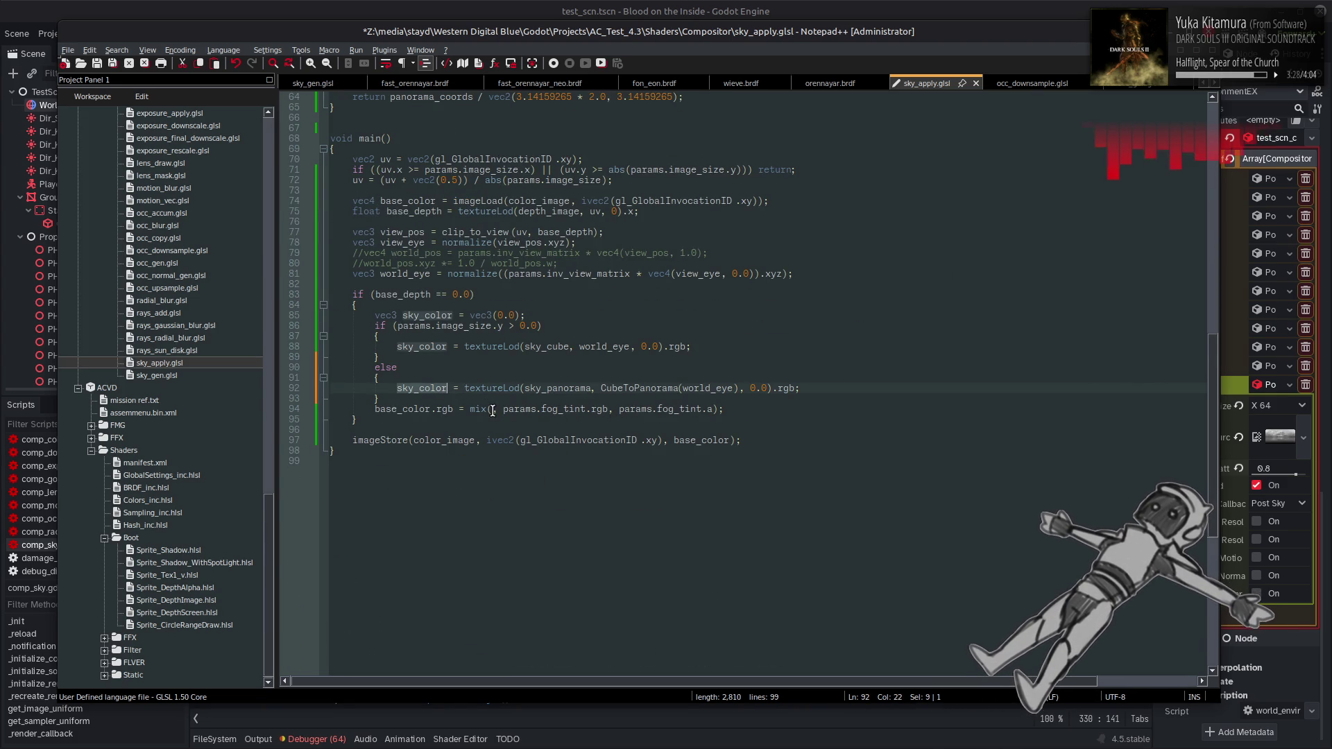
pyautogui.click(492, 409)
pyautogui.hotkey('ctrl', 'v')
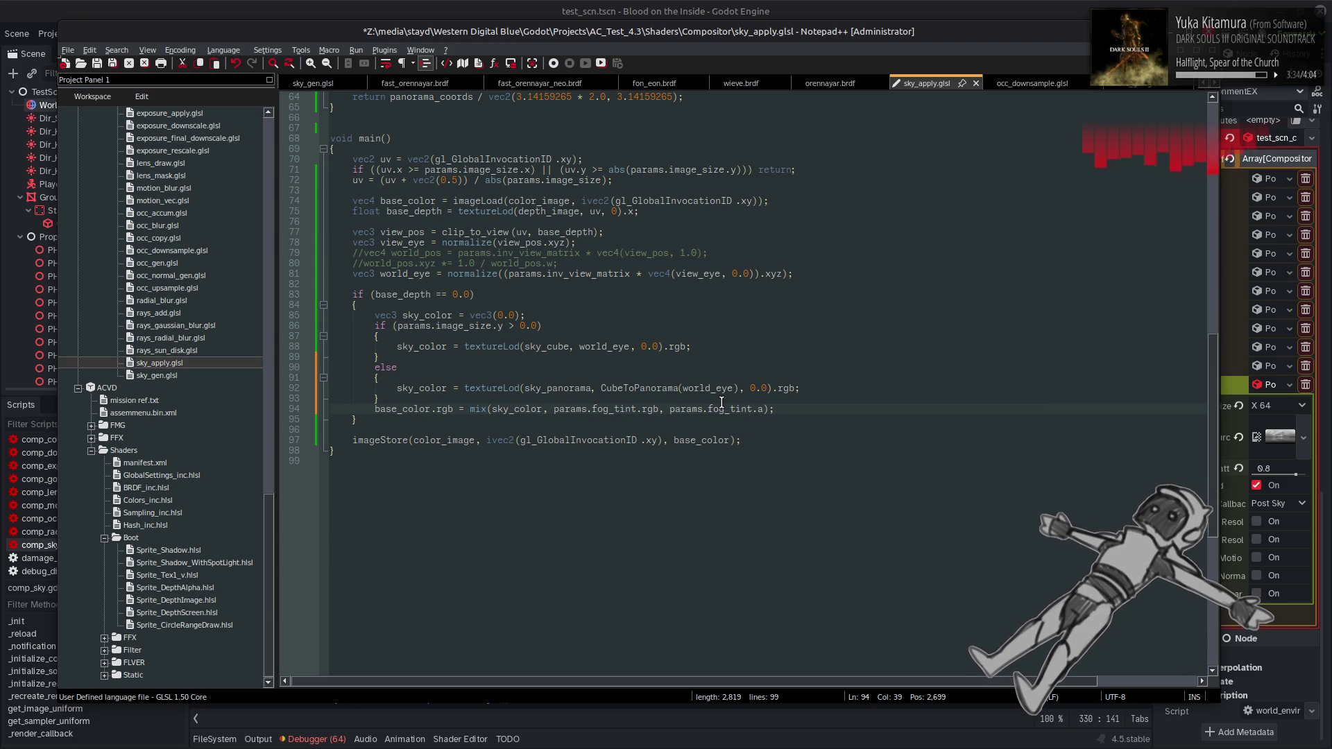
pyautogui.hotkey('ctrl', 's')
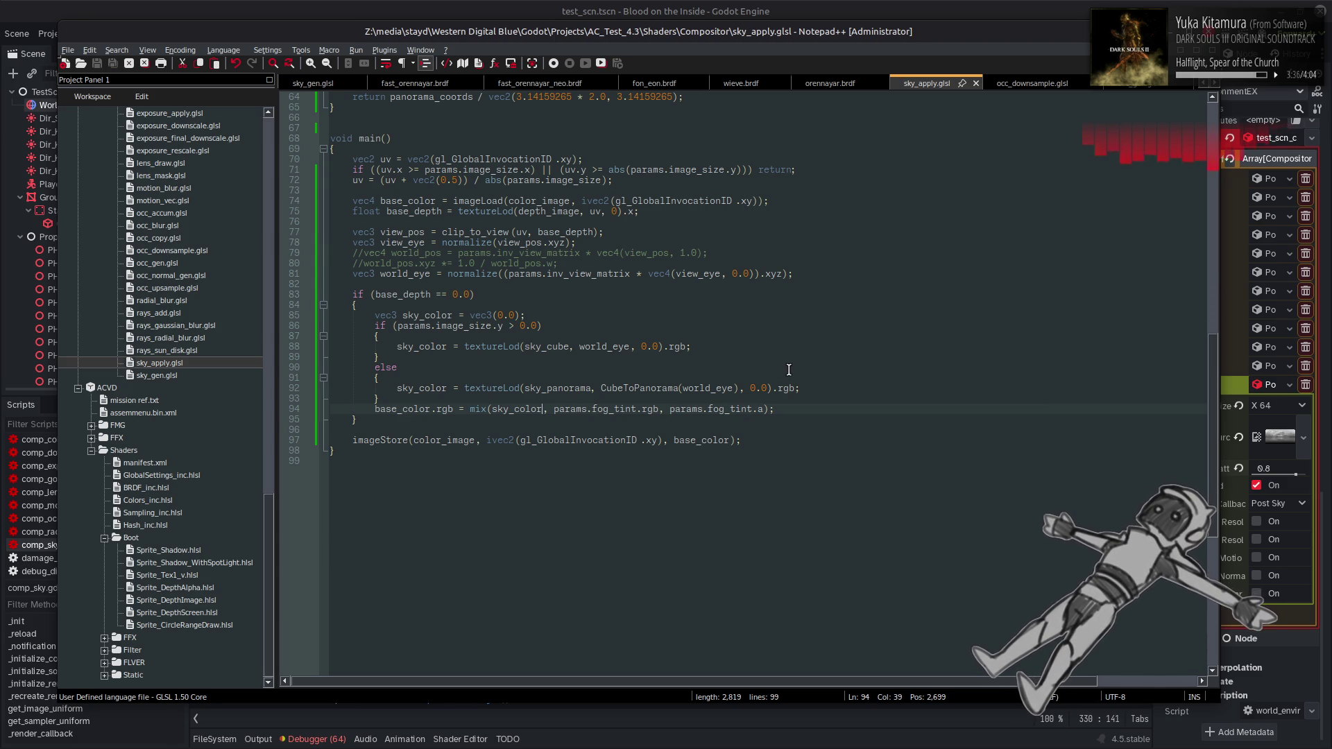
pyautogui.hotkey('alt', 'Tab')
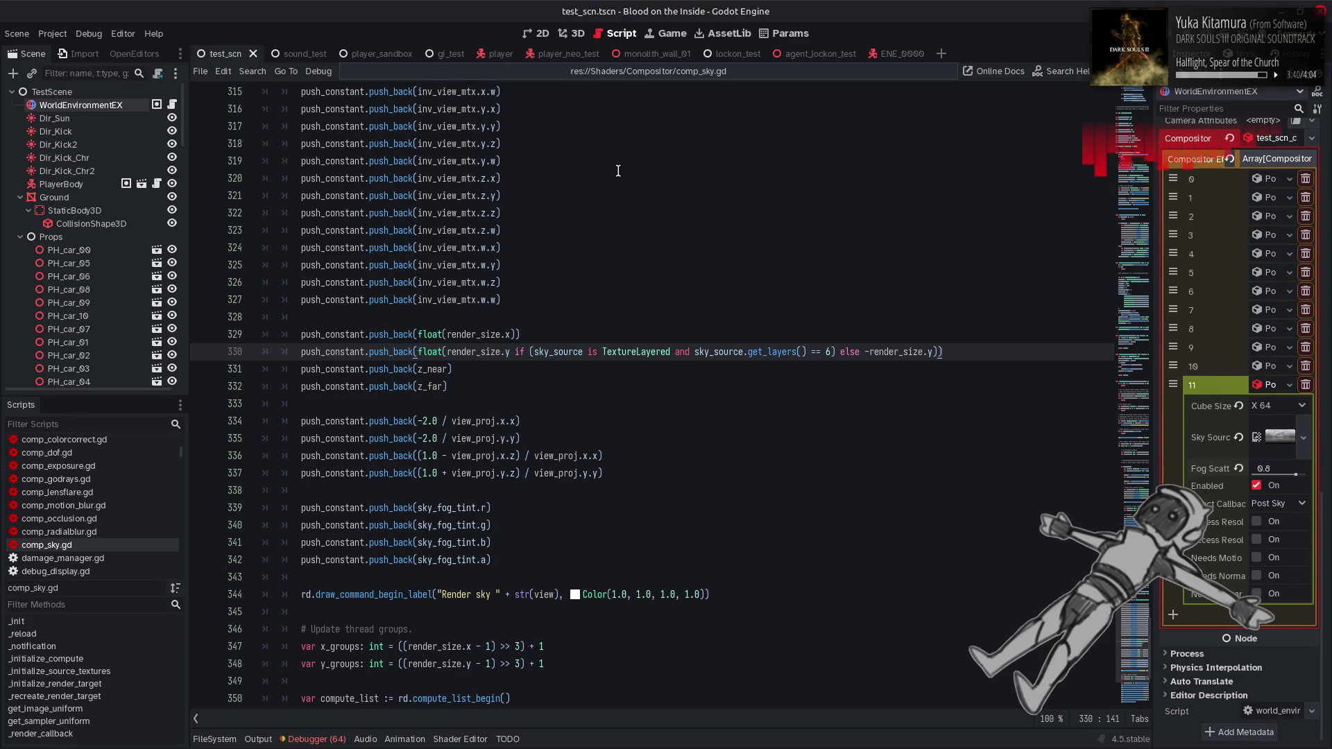
# Inspect the foggy 3D scene and the shader uniform-set errors in the Output log
pyautogui.click(578, 33)
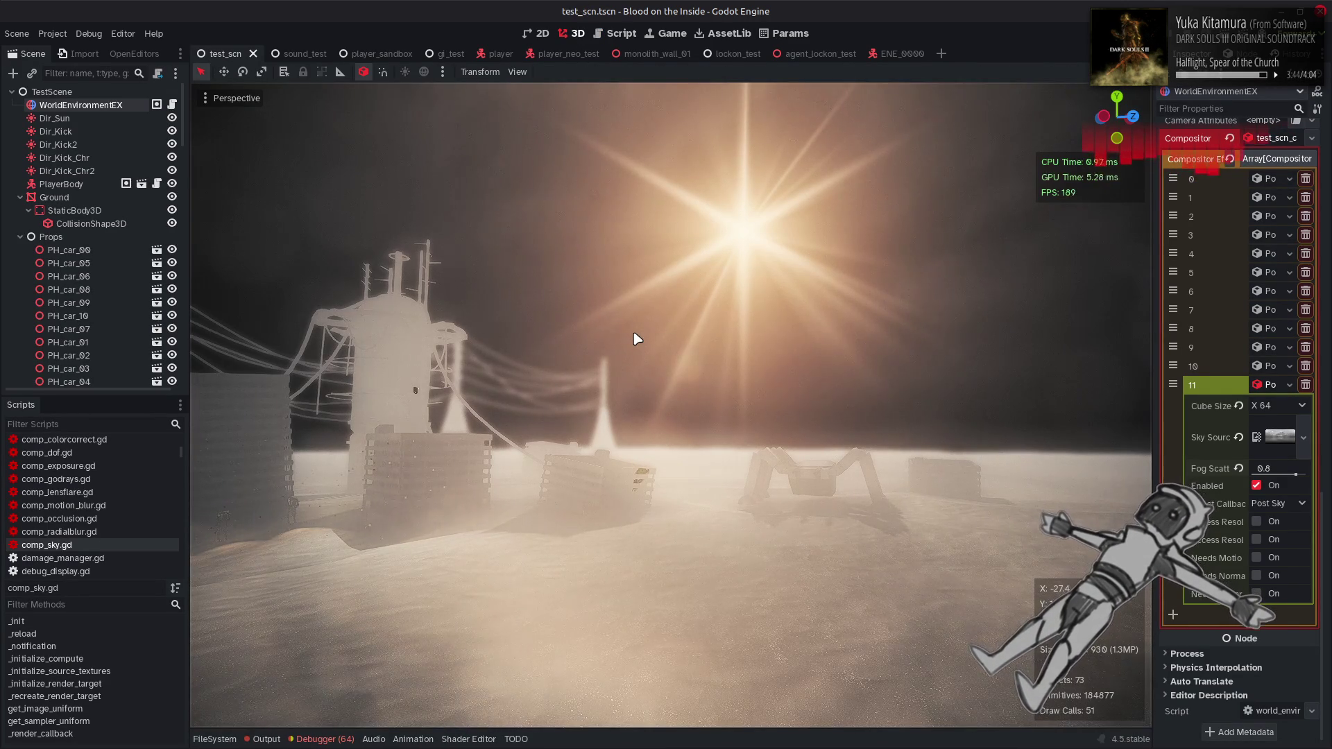
pyautogui.click(263, 738)
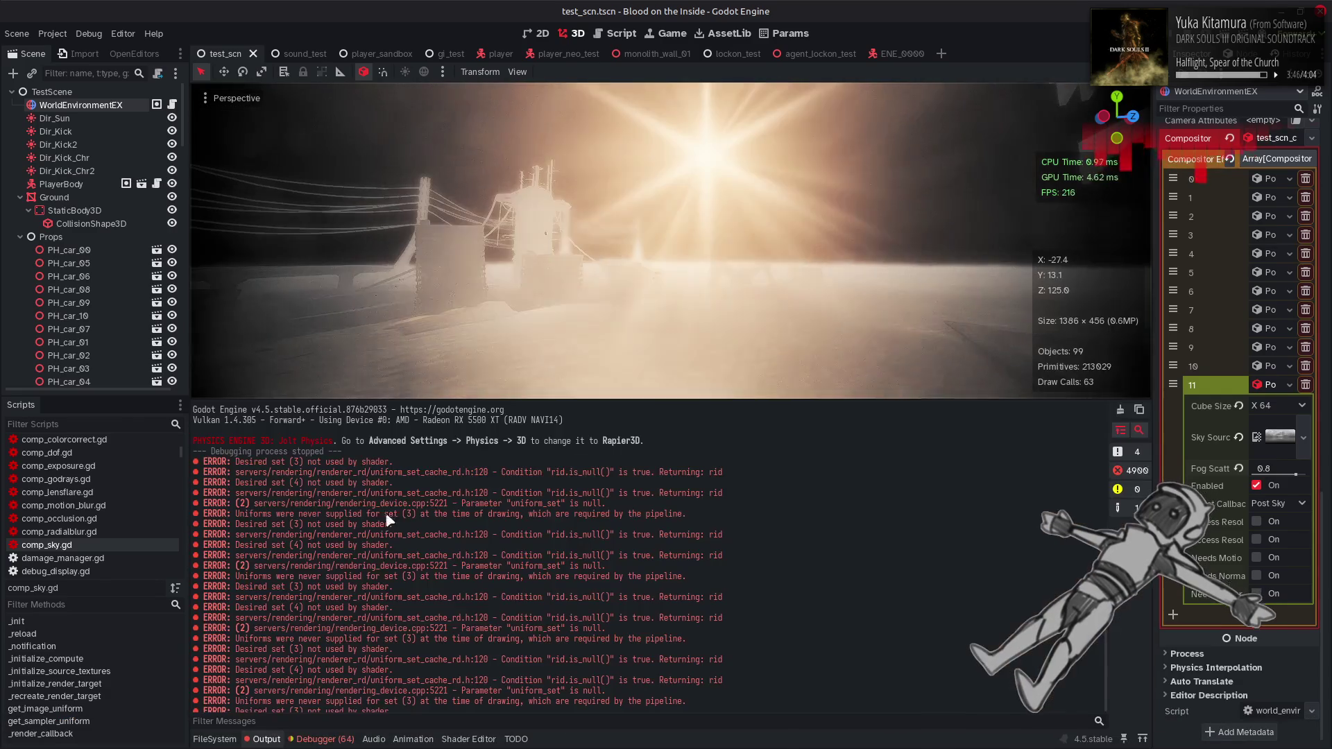
pyautogui.click(616, 33)
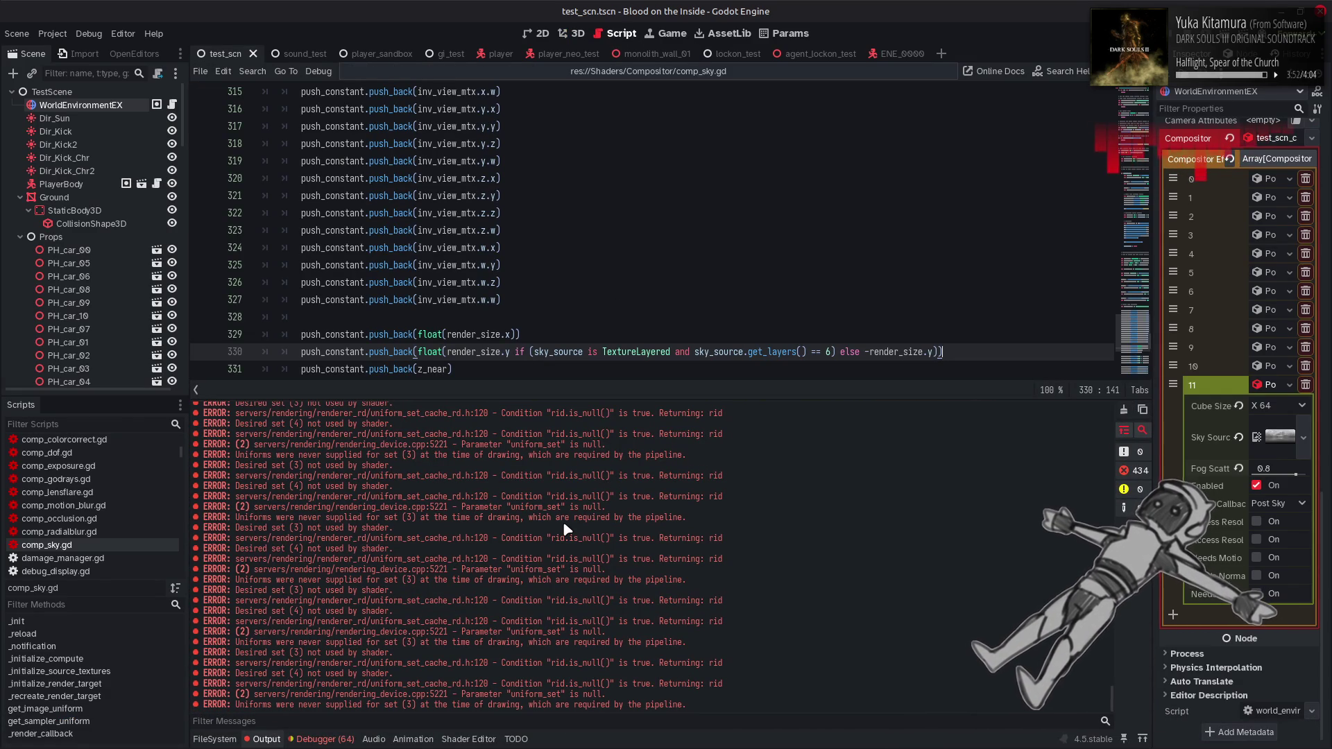
pyautogui.moveTo(1116, 701); pyautogui.dragTo(1087, 406)
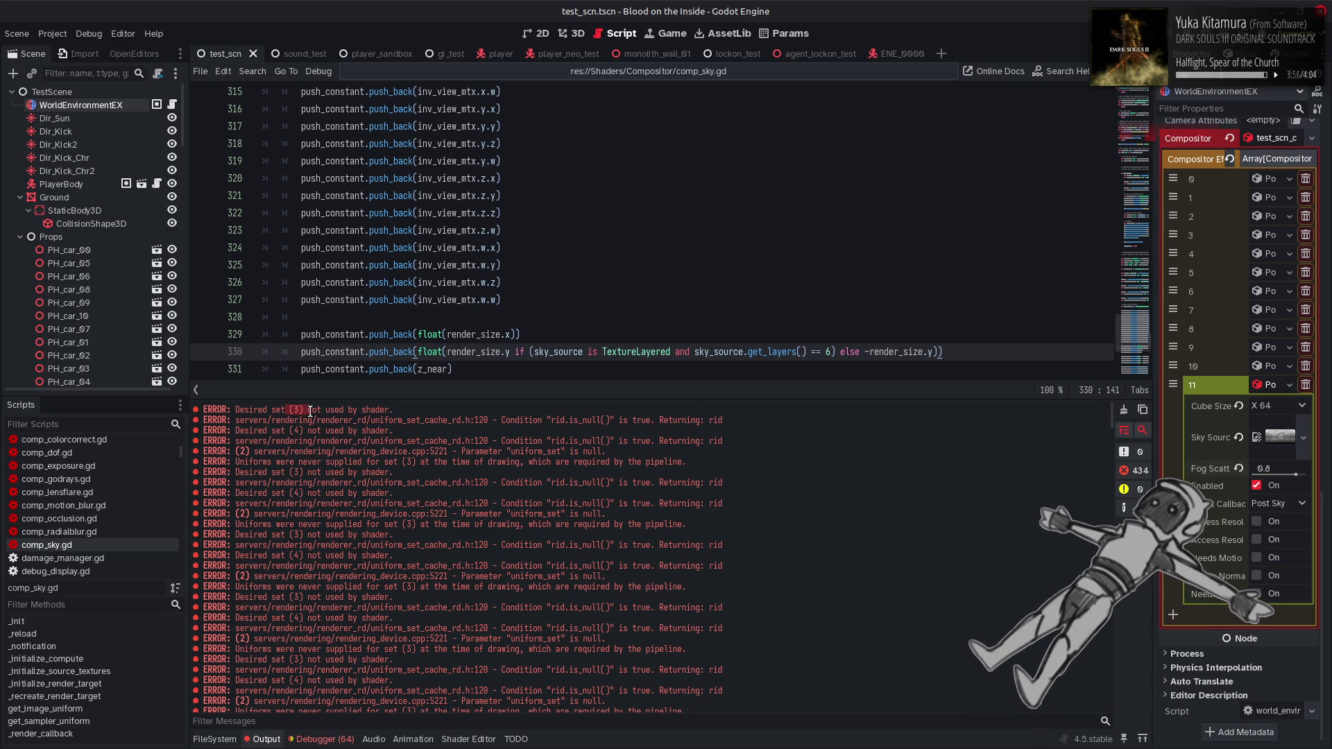
# Clear the error log, hide Output, and go back to sky_apply.glsl in Notepad++
pyautogui.hotkey('ctrl', 'alt', 'k')
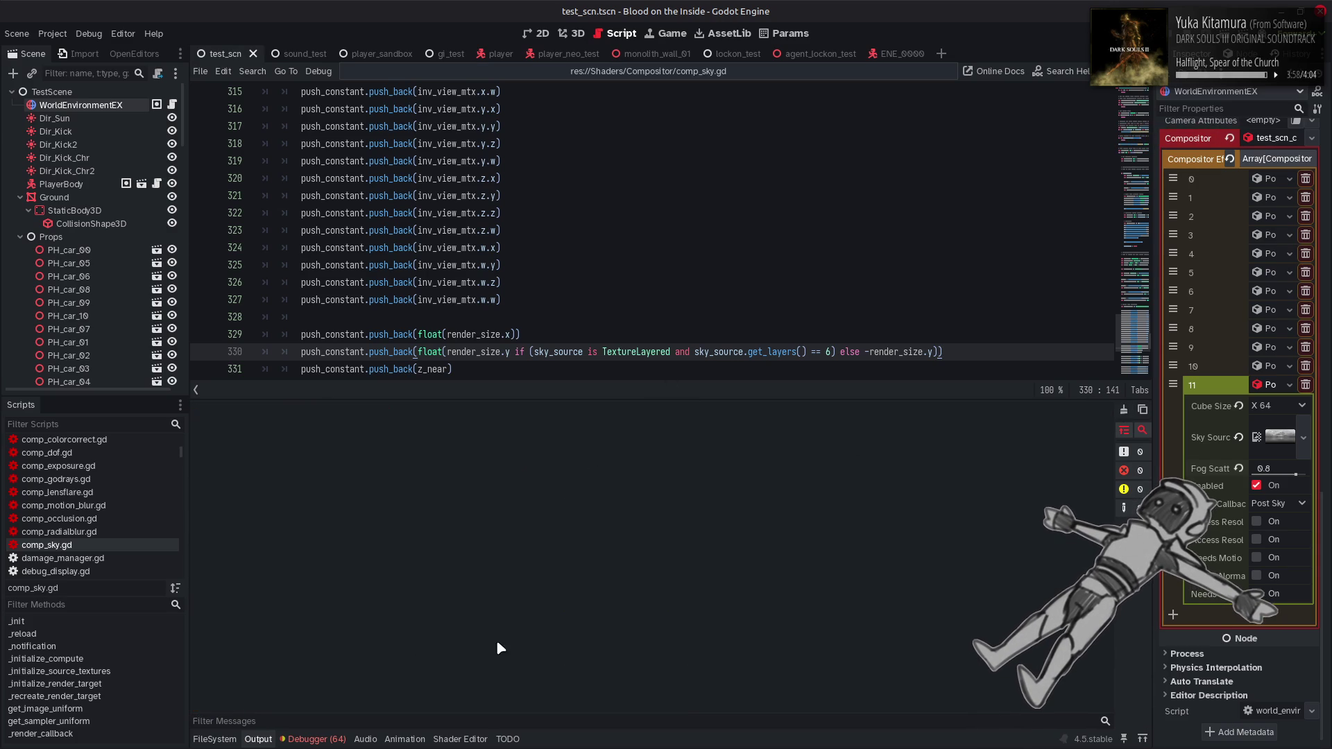
pyautogui.click(258, 738)
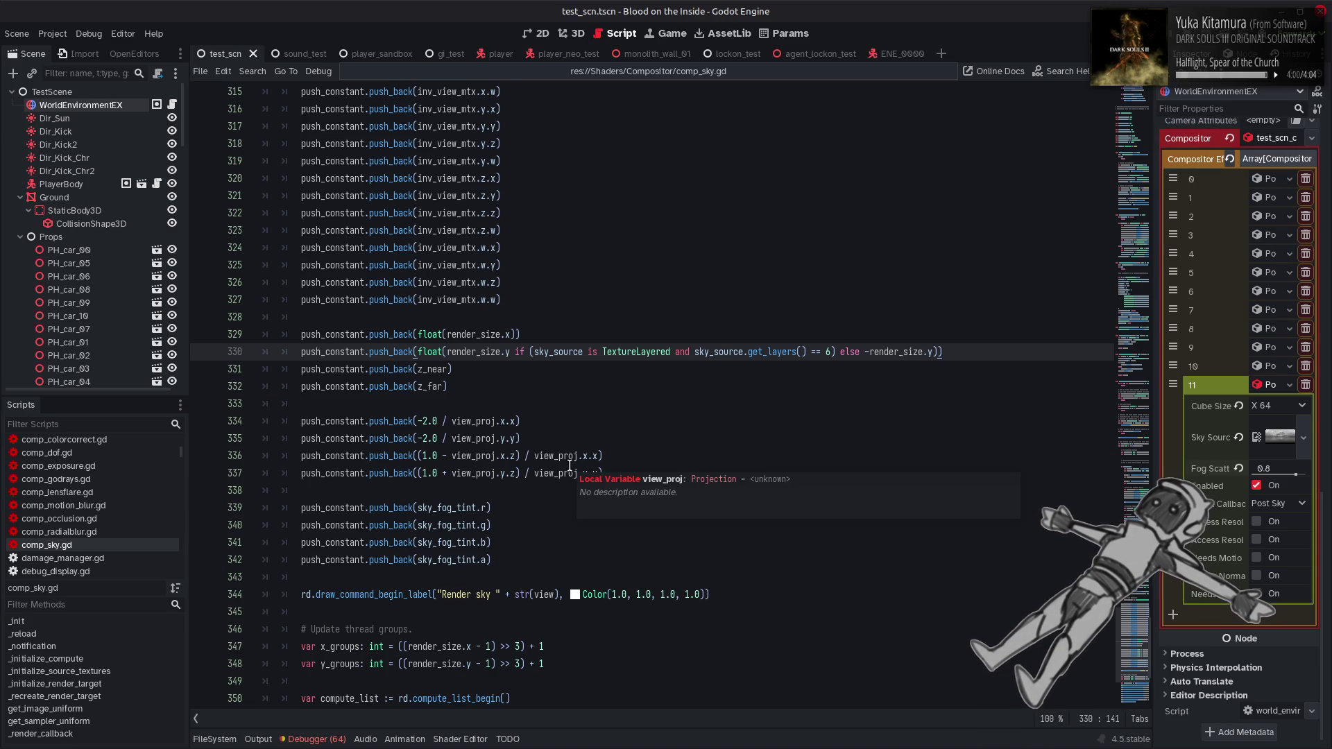
pyautogui.scroll(-5, 569, 464)
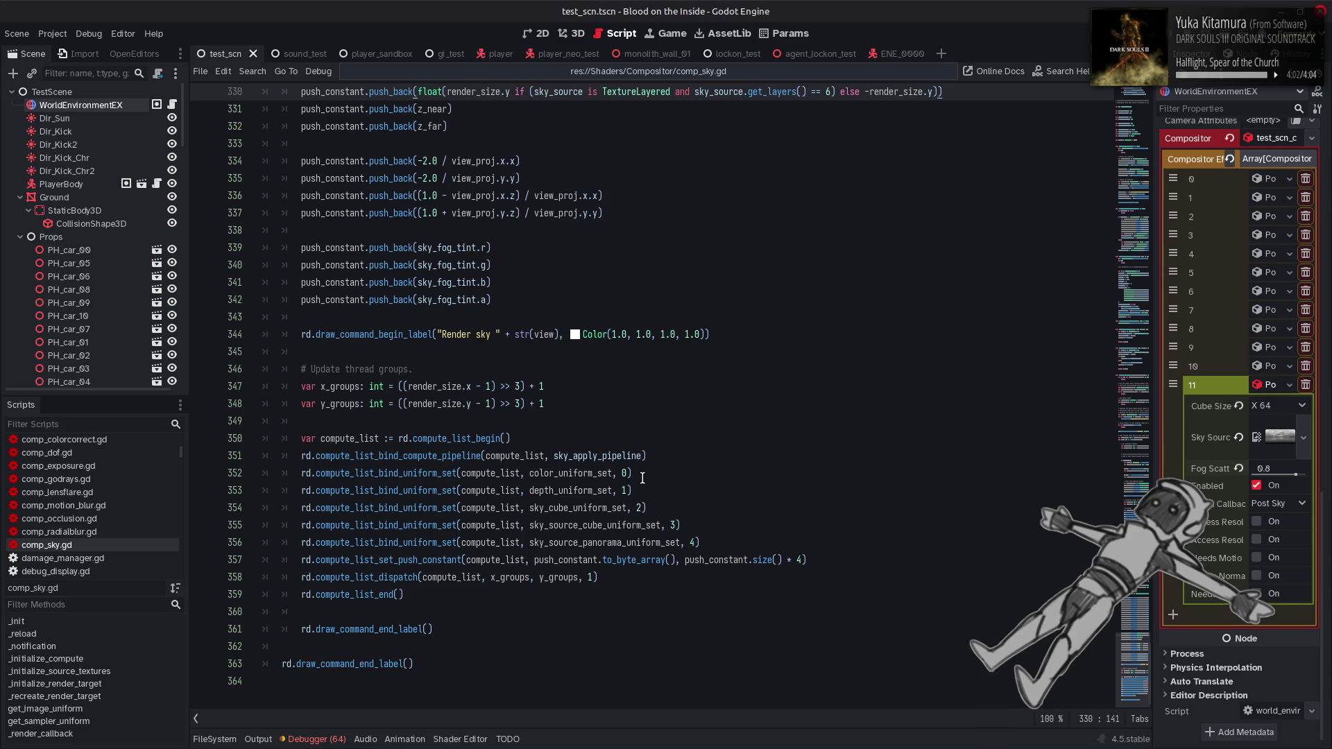
pyautogui.hotkey('alt', 'Tab')
pyautogui.scroll(10, 425, 183)
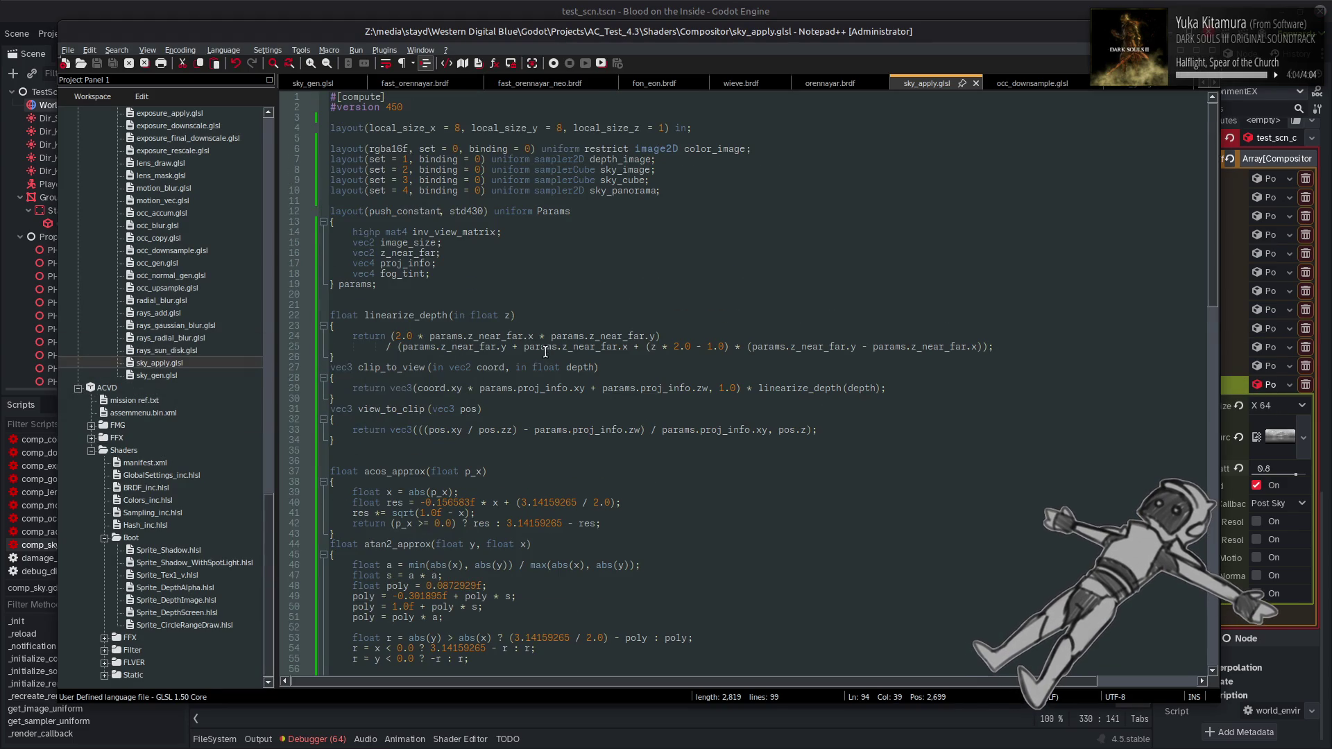
# Check the sky_cube sampler declaration on line 9, then switch back to comp_sky.gd
pyautogui.click(405, 180)
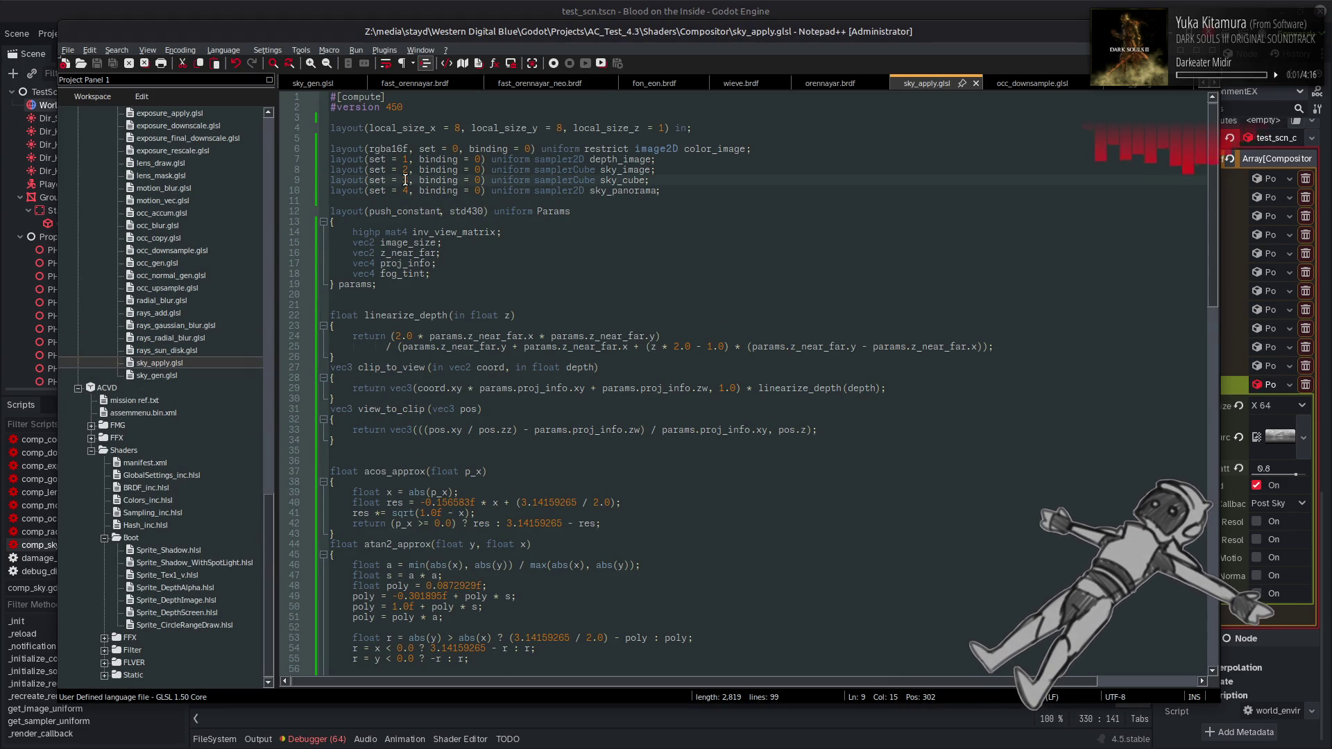
pyautogui.doubleClick(616, 180)
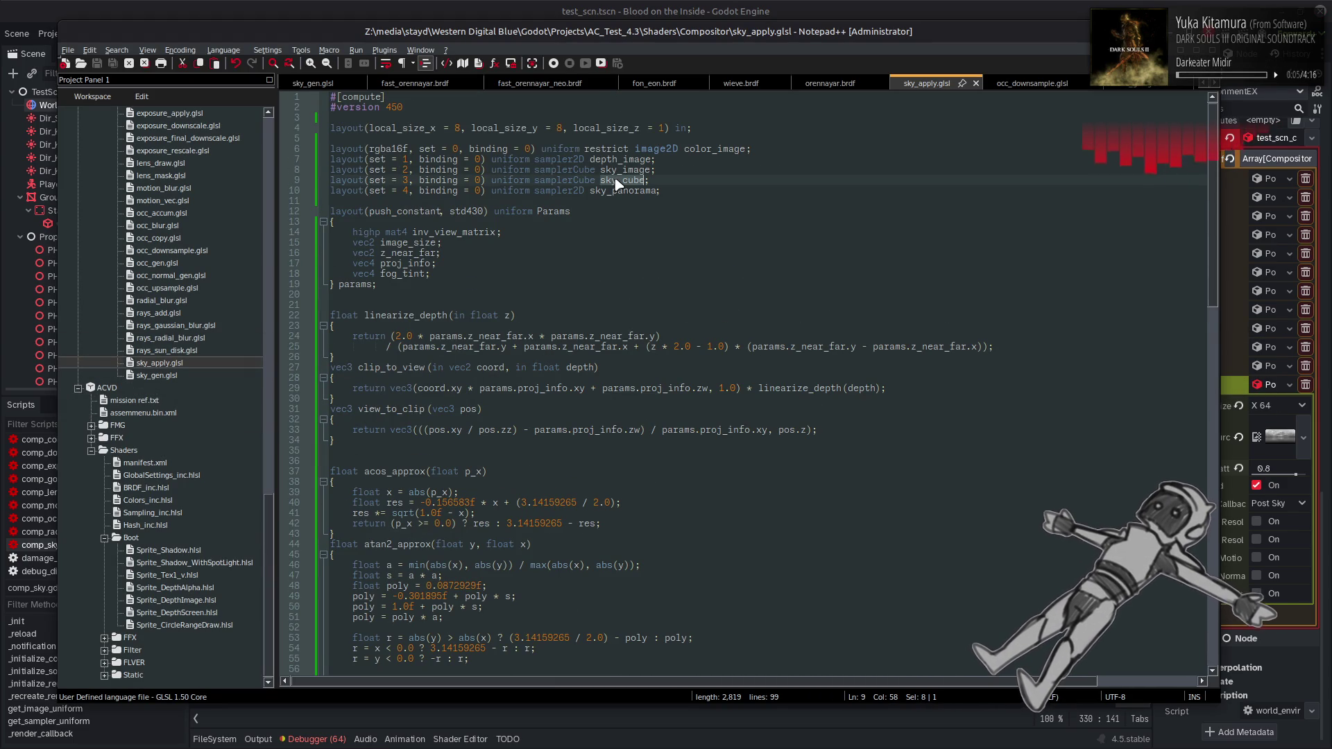
pyautogui.hotkey('alt', 'Tab')
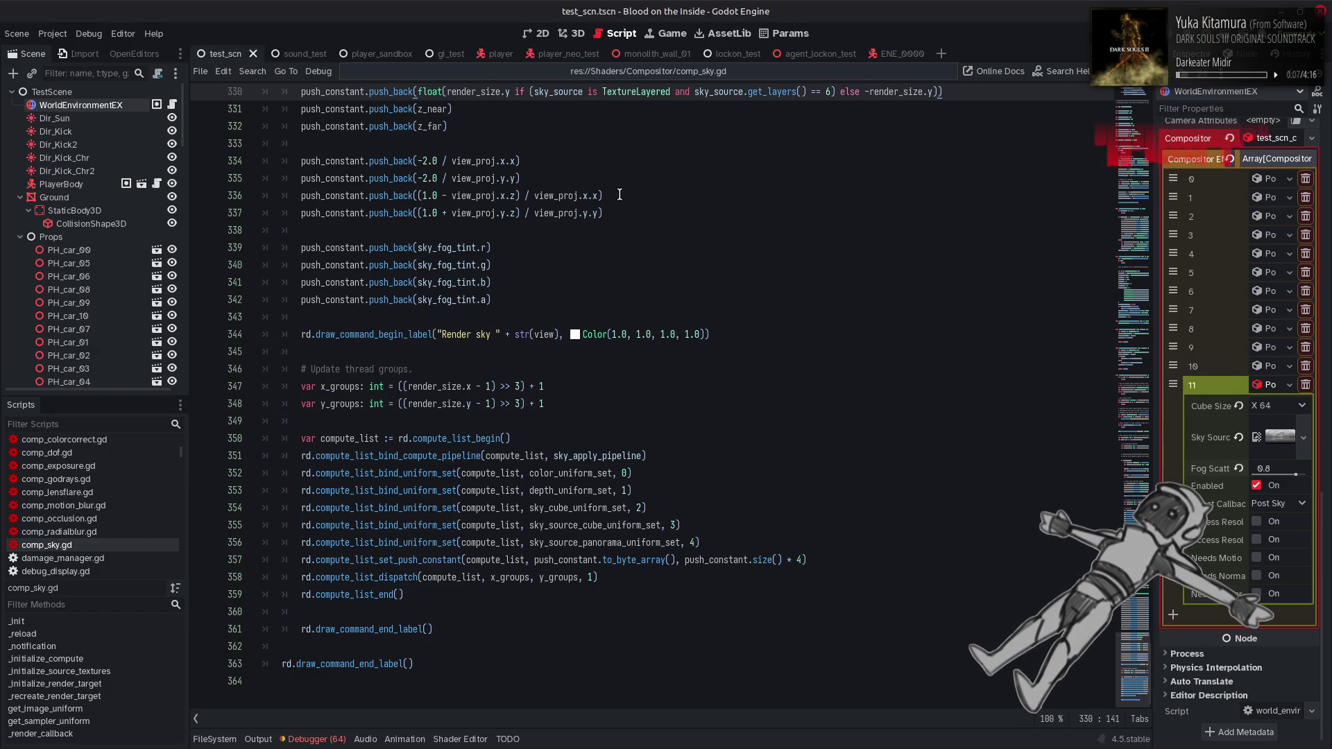
# Inspect the sky_cube_source sampler tooltip on line 303 of comp_sky.gd
pyautogui.scroll(10, 620, 243)
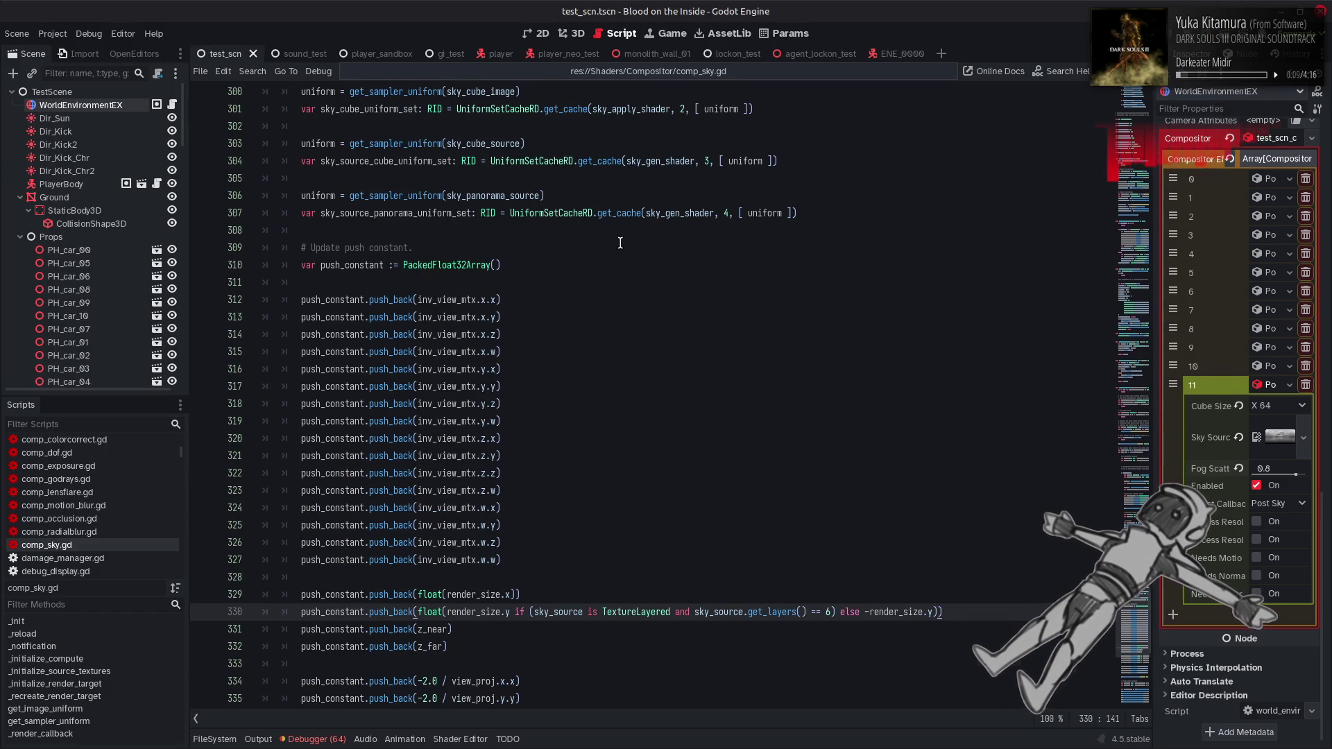
pyautogui.scroll(4, 624, 242)
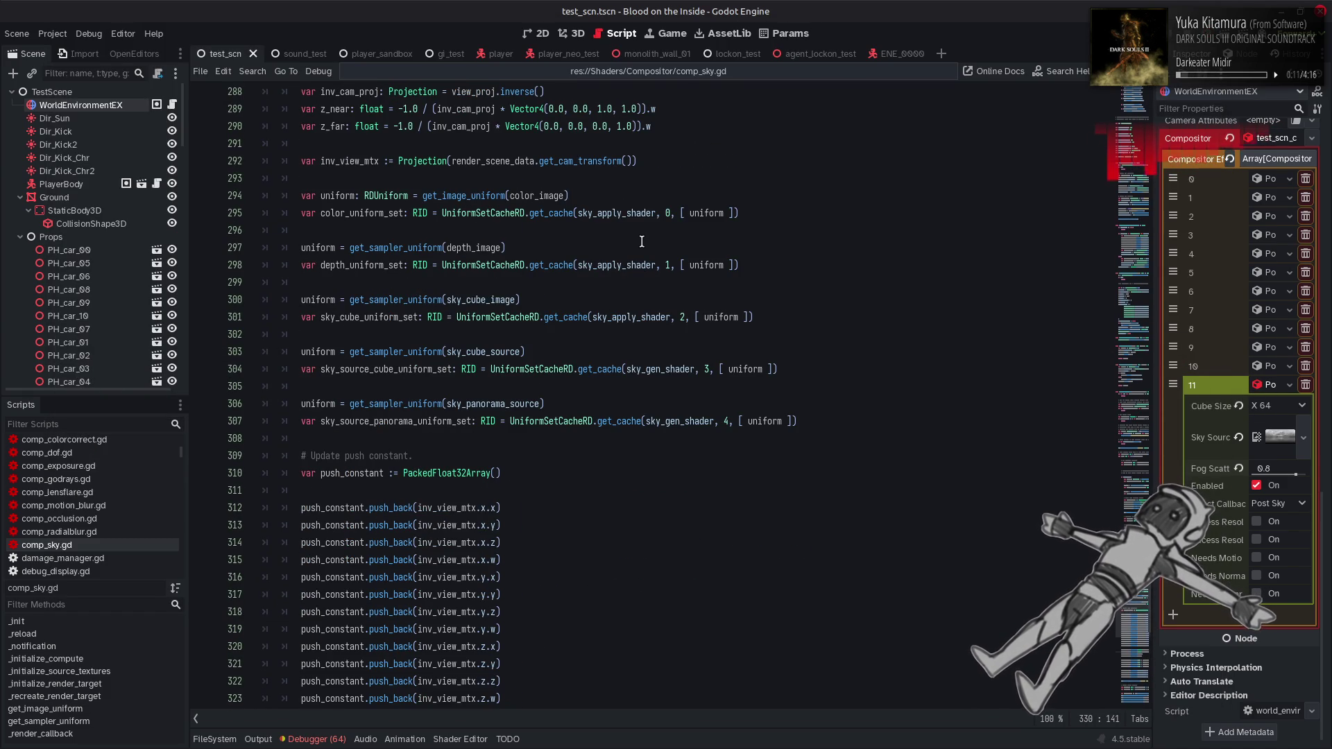
pyautogui.click(497, 352)
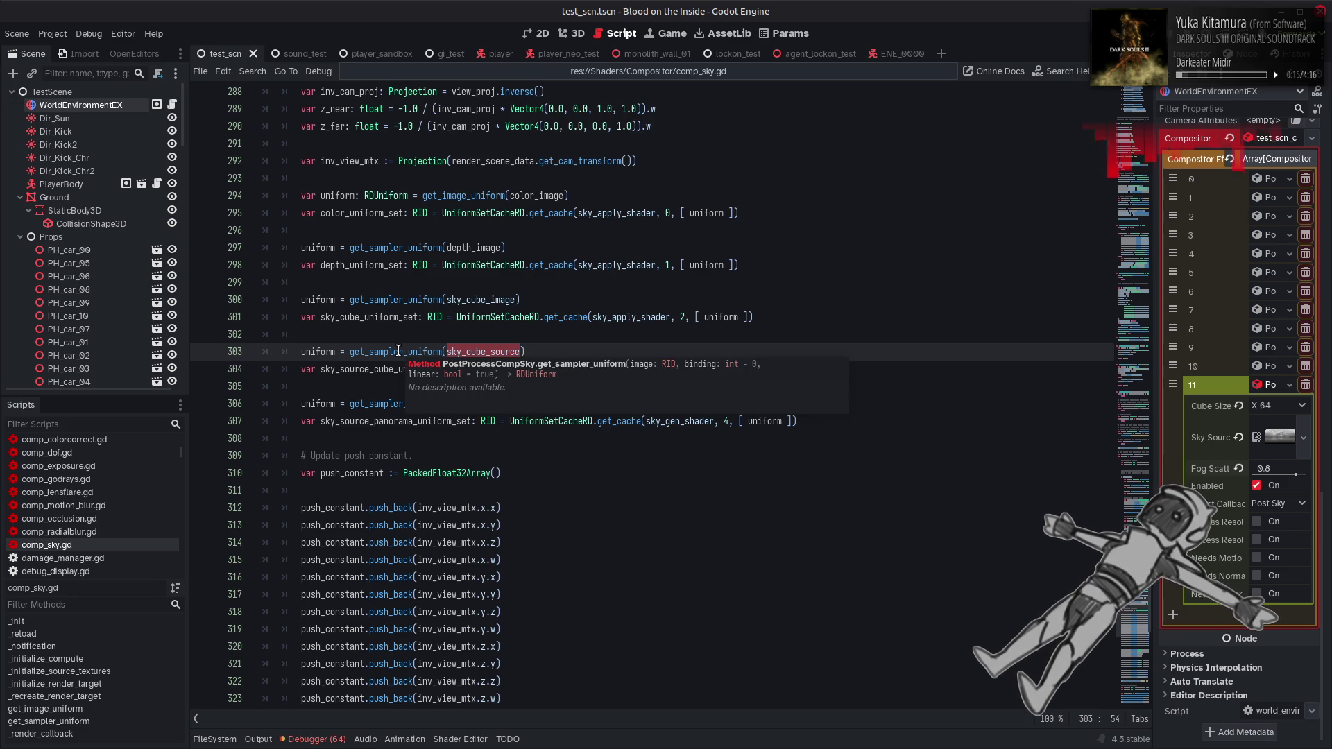
pyautogui.click(658, 282)
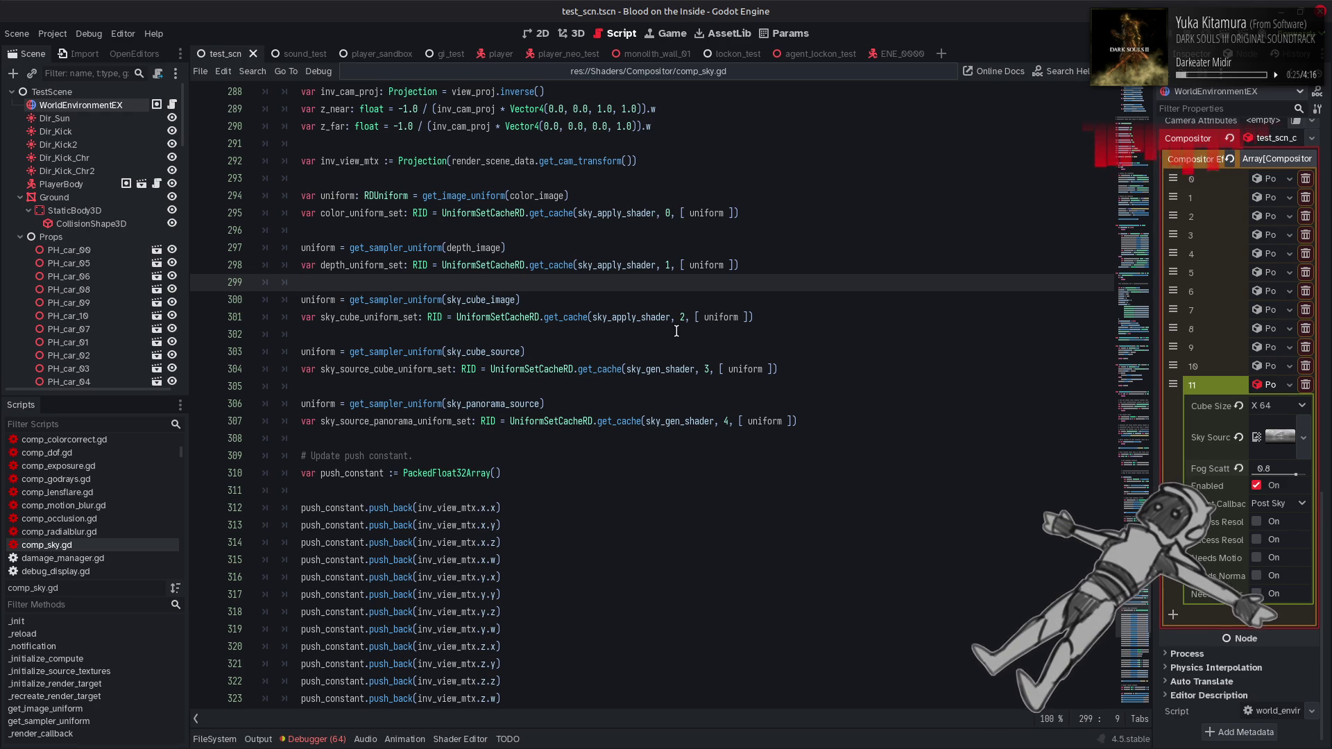
# Swap sky_gen_shader for sky_apply_shader on lines 304 and 307, save, and view the 3D scene
pyautogui.doubleClick(656, 318)
pyautogui.hotkey('ctrl', 'c')
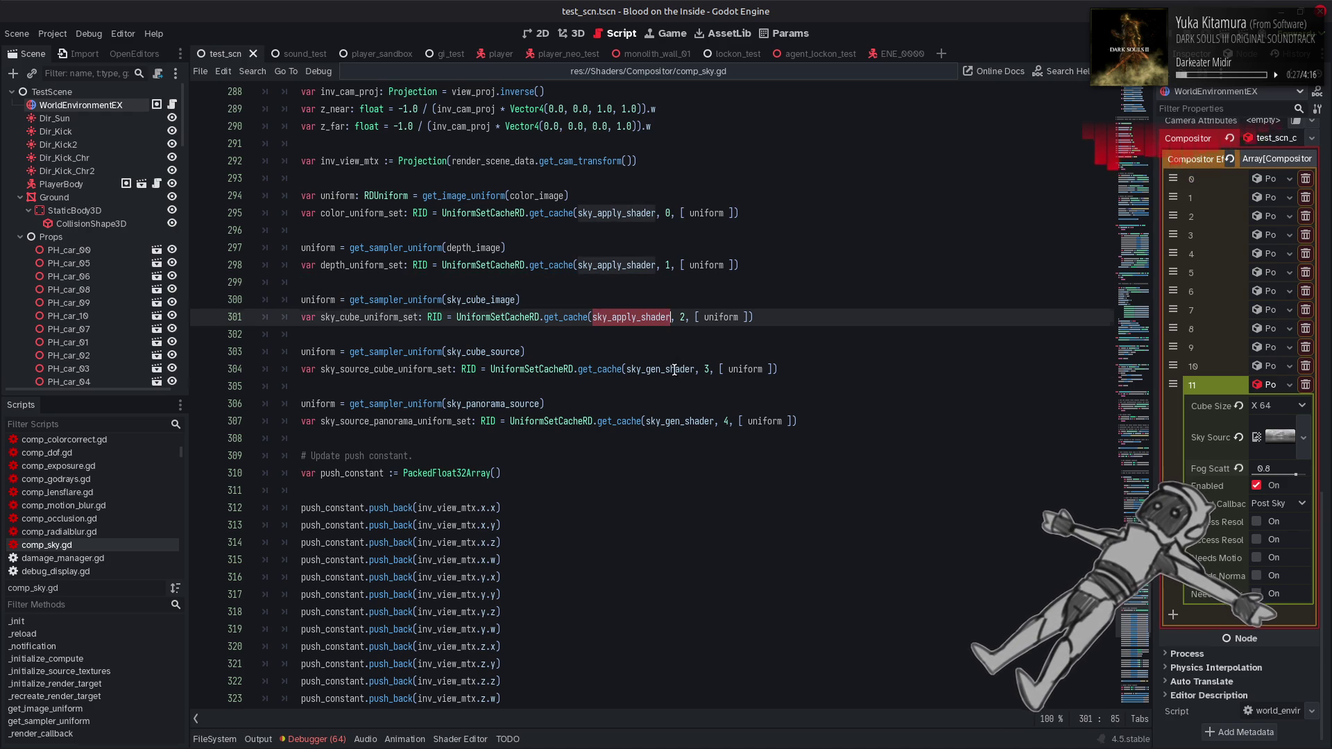
pyautogui.doubleClick(674, 369)
pyautogui.hotkey('ctrl', 'v')
pyautogui.doubleClick(680, 421)
pyautogui.hotkey('ctrl', 'v')
pyautogui.hotkey('ctrl', 's')
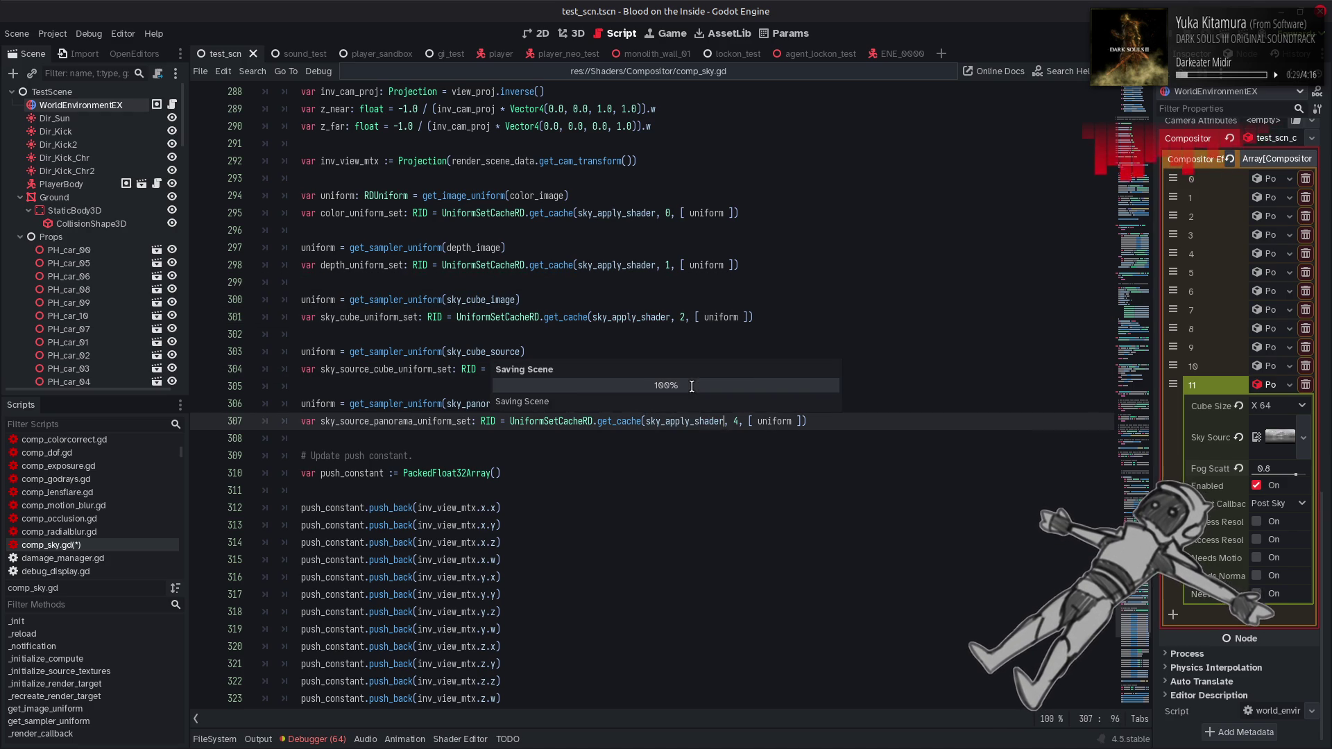
pyautogui.scroll(-8, 669, 378)
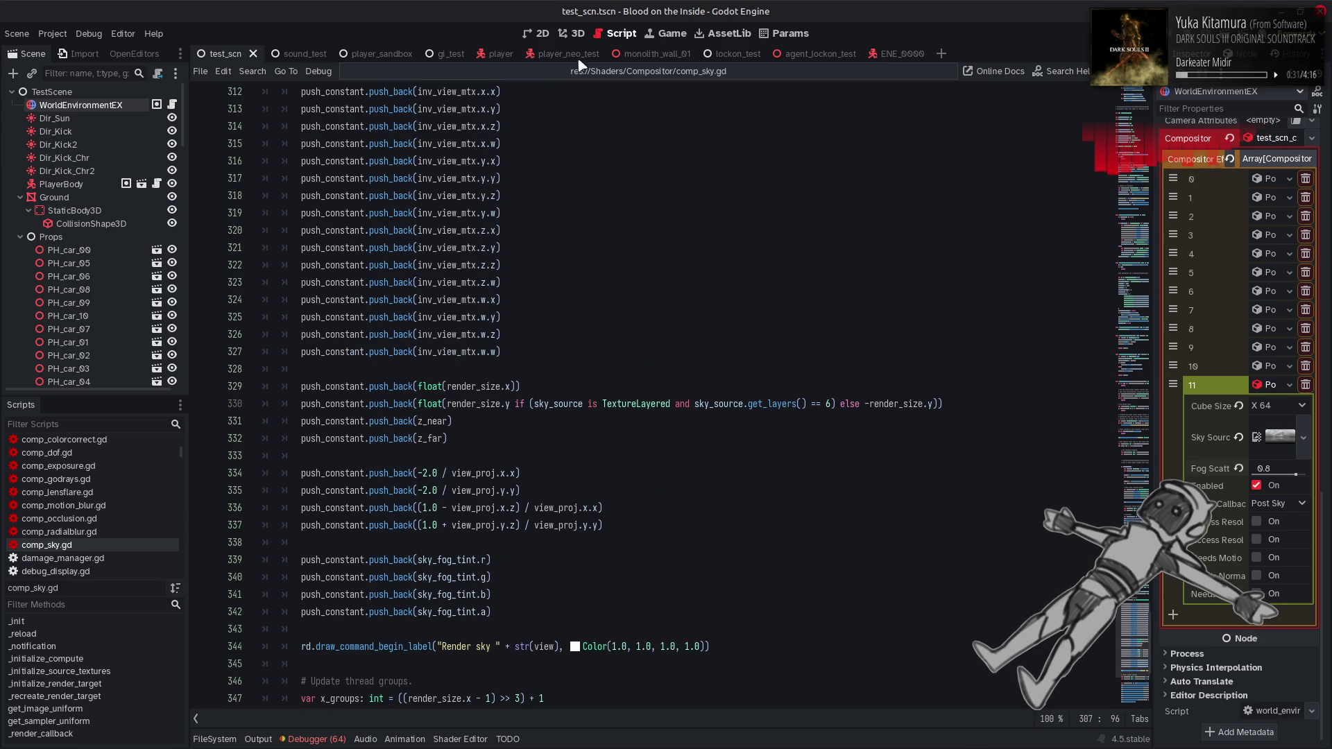
pyautogui.click(581, 34)
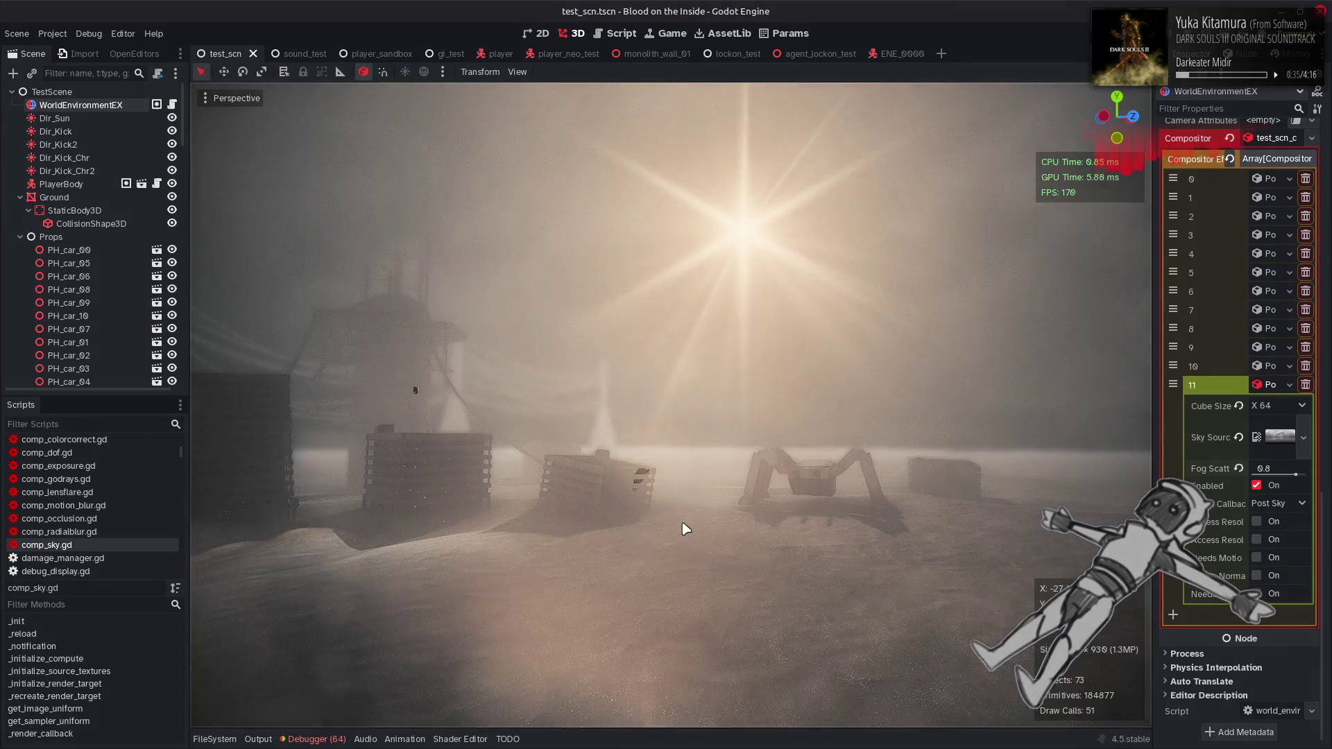
# Drop Fog Scatter to 0.01, try Cube Size X 128 then X 64, and enter Fog Scatter 0.8
pyautogui.moveTo(1266, 469); pyautogui.dragTo(1145, 486)
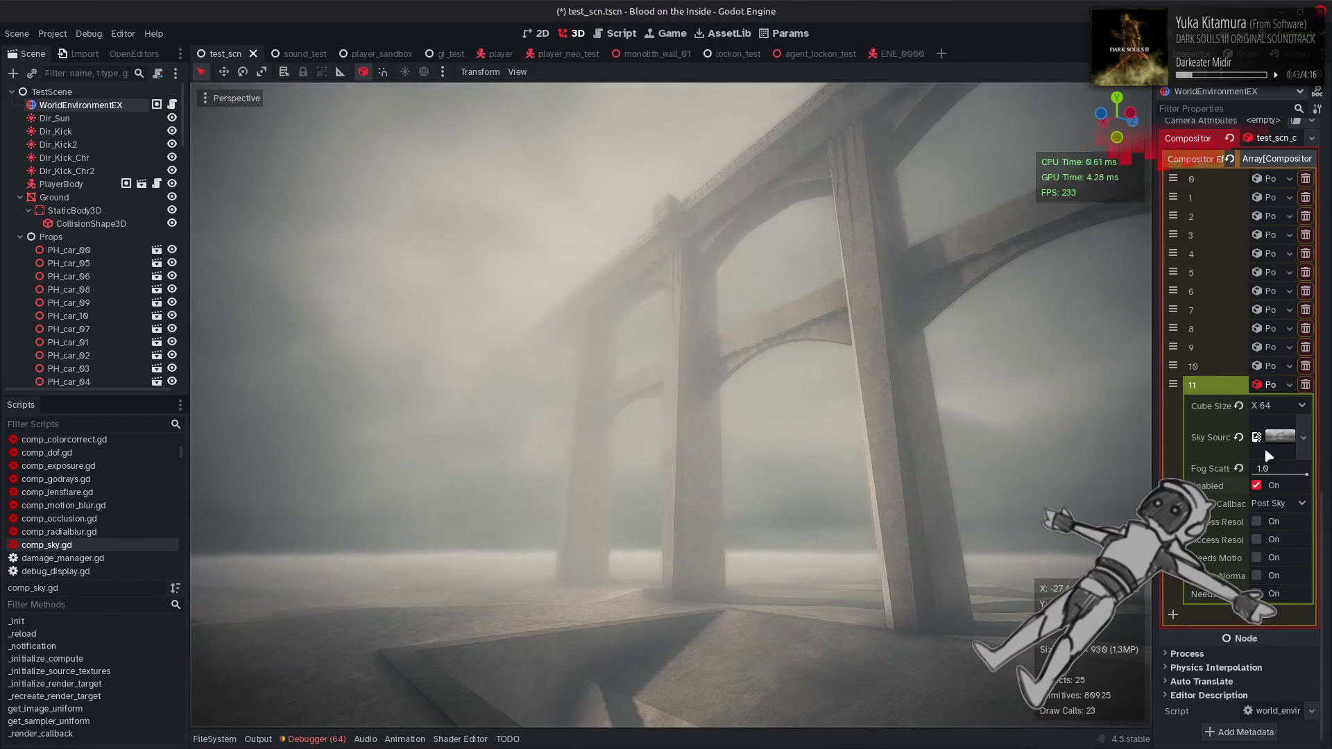
pyautogui.moveTo(1304, 474)
pyautogui.mouseDown()
pyautogui.moveTo(1206, 477)
pyautogui.moveTo(1306, 474)
pyautogui.mouseUp()
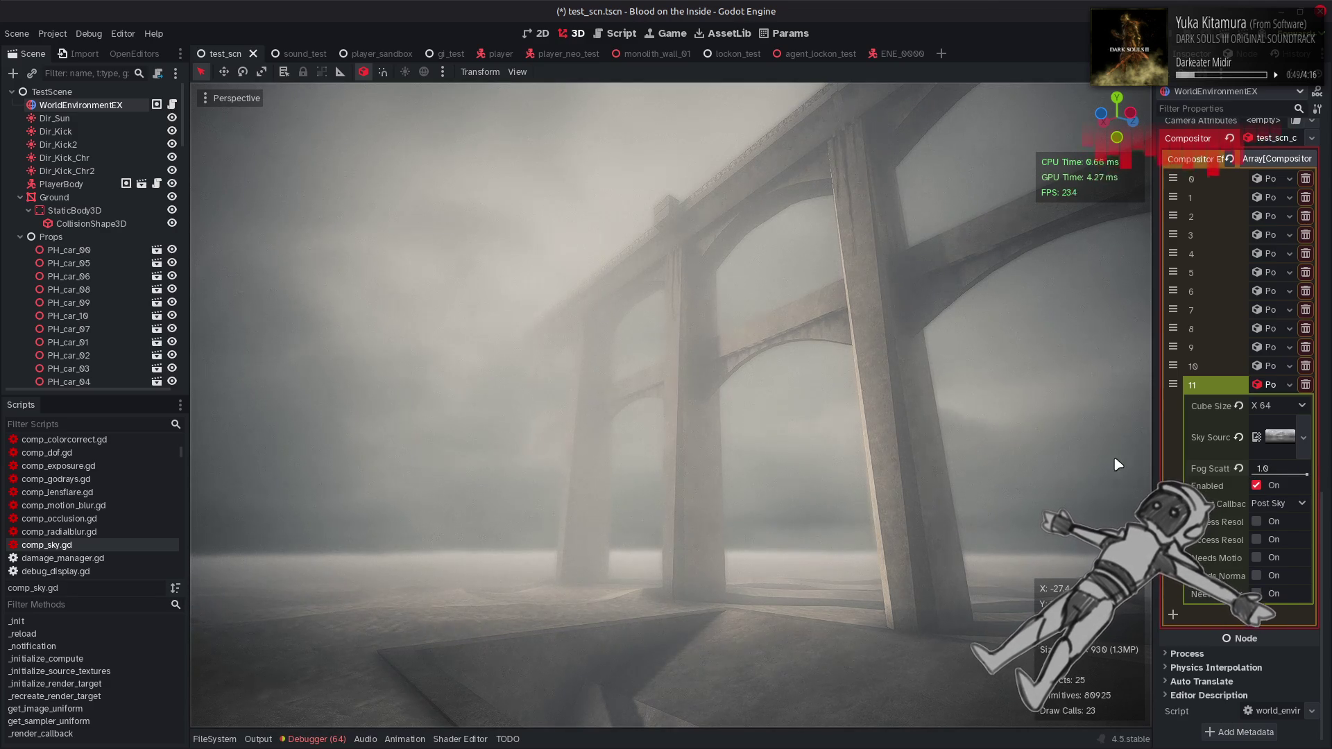
pyautogui.click(1280, 405)
pyautogui.click(1279, 436)
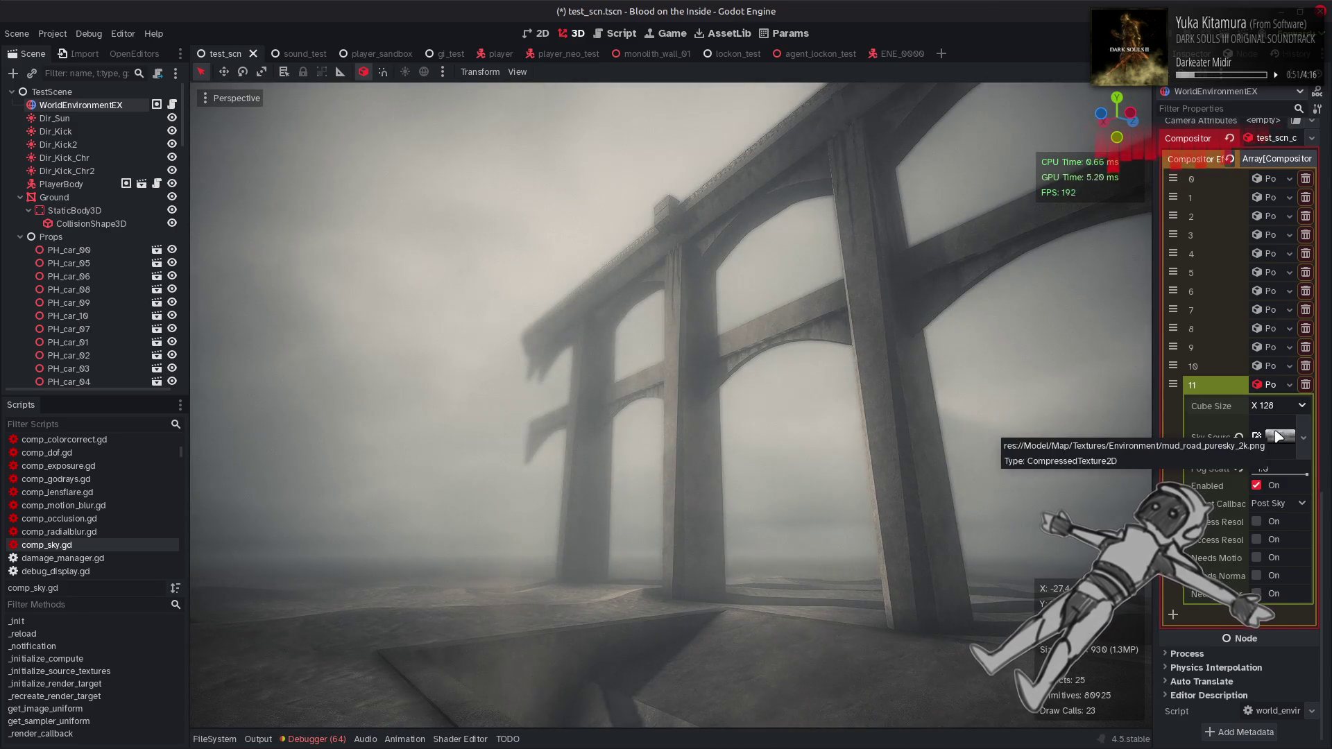
pyautogui.click(1280, 405)
pyautogui.click(1278, 423)
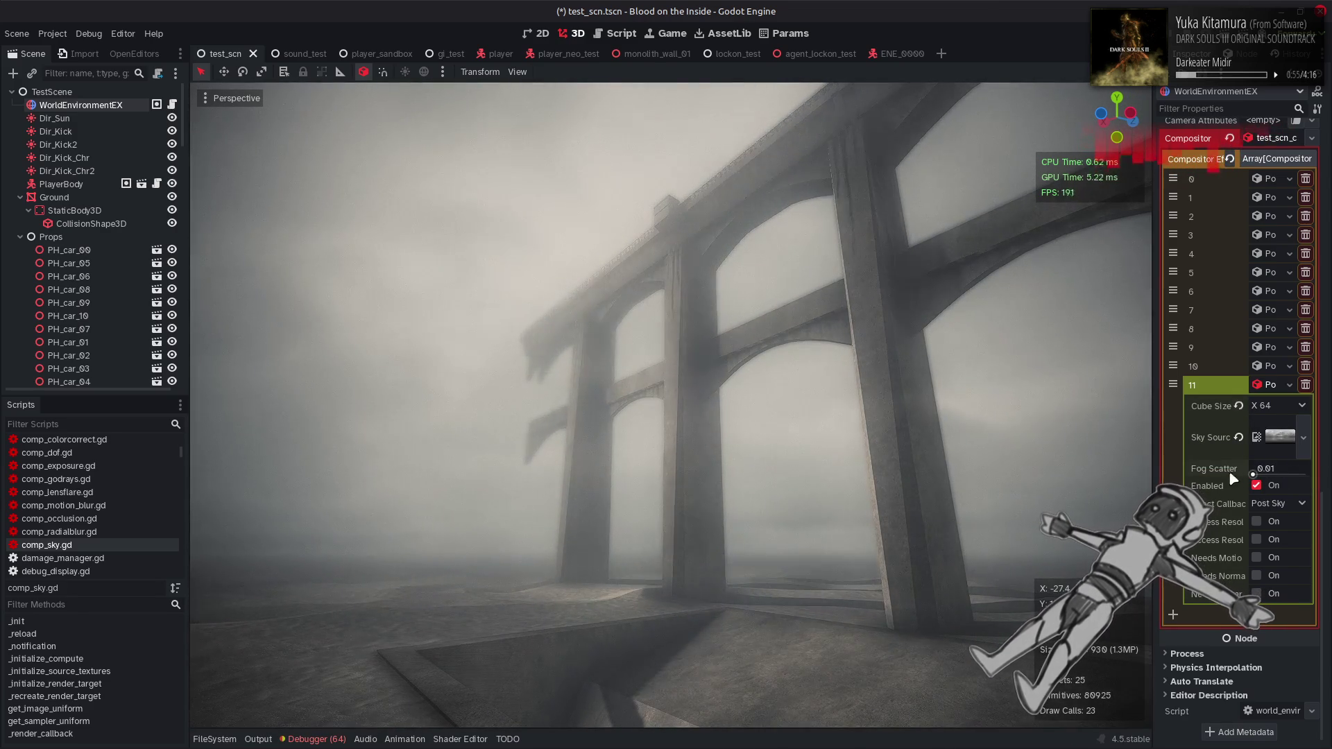
pyautogui.moveTo(1308, 476)
pyautogui.mouseDown()
pyautogui.moveTo(1229, 476)
pyautogui.moveTo(1266, 464)
pyautogui.mouseUp()
pyautogui.click(1266, 464)
pyautogui.write('0.8')
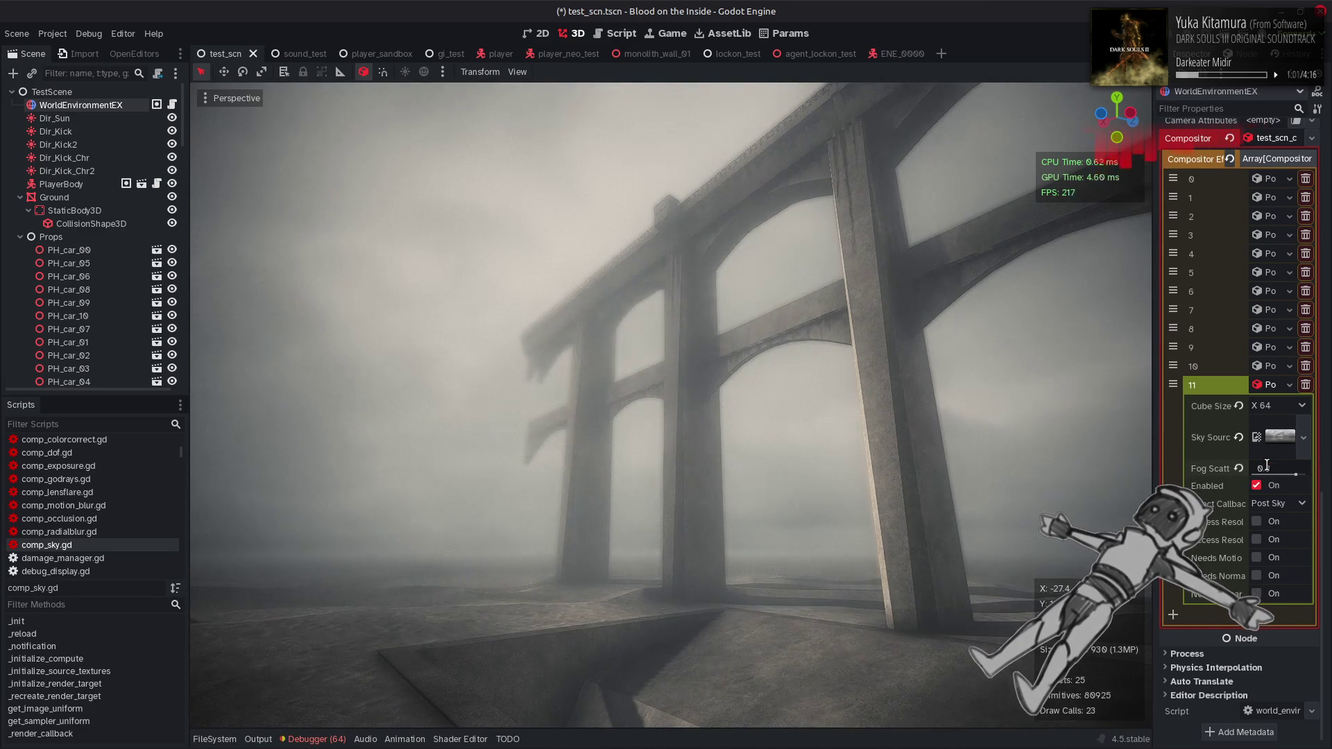
pyautogui.press('Return')
# Retest low Fog Scatter values, restore 0.8, then compare Cube Size X 128 against X 64
pyautogui.moveTo(701, 414); pyautogui.dragTo(687, 400)
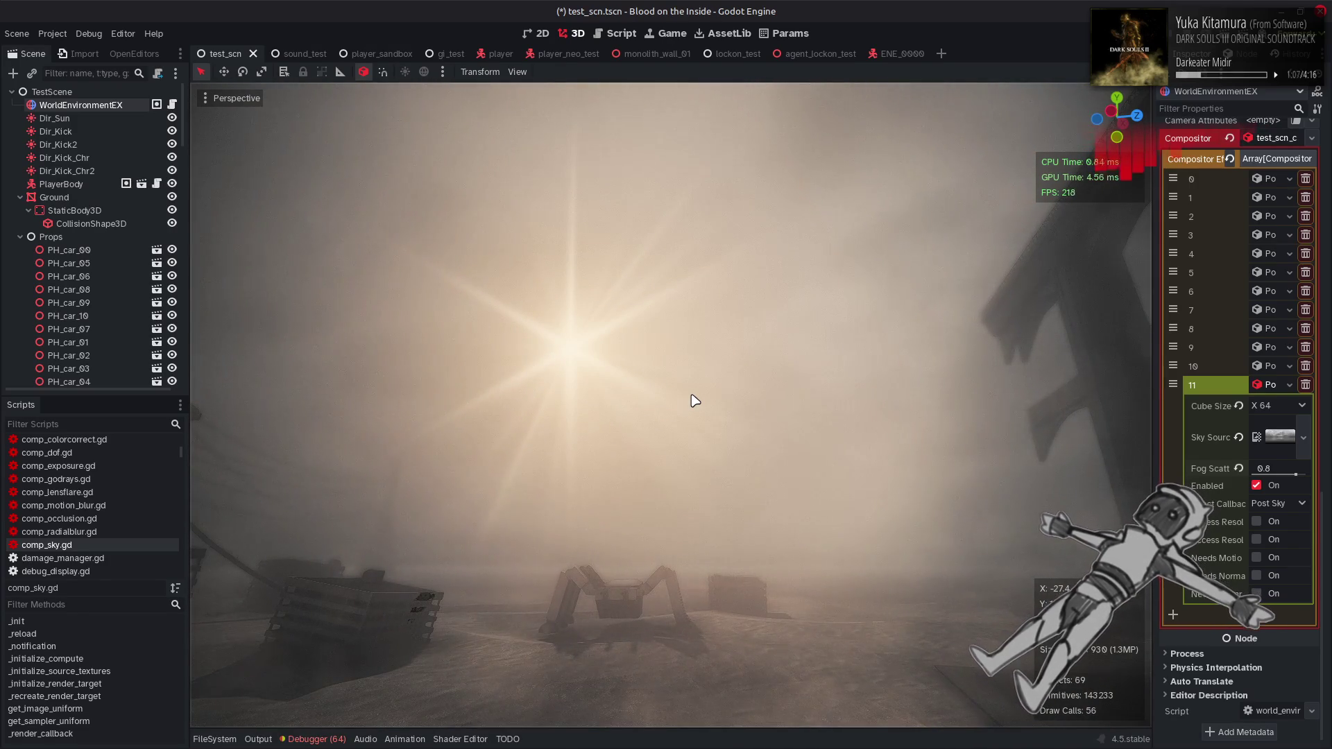
pyautogui.moveTo(692, 398)
pyautogui.mouseDown()
pyautogui.moveTo(571, 368)
pyautogui.moveTo(685, 400)
pyautogui.mouseUp()
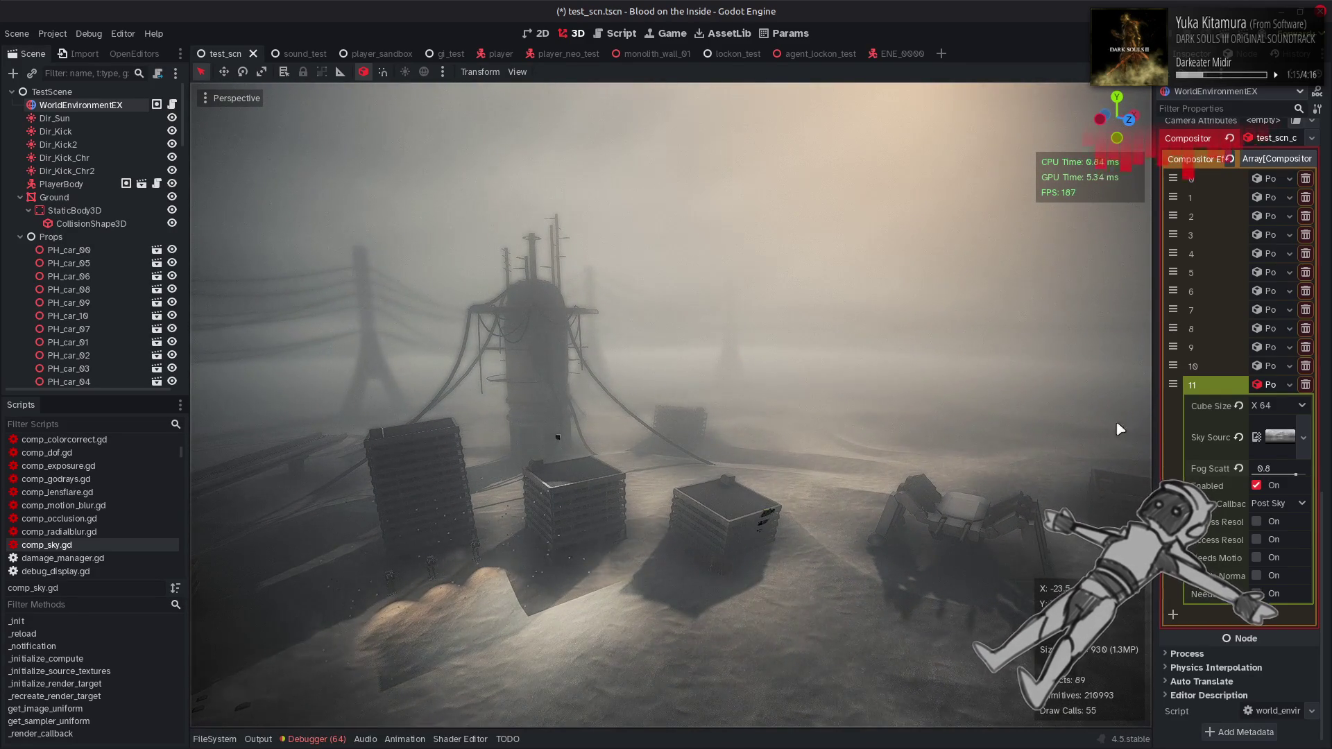
pyautogui.moveTo(1295, 473)
pyautogui.mouseDown()
pyautogui.moveTo(1210, 483)
pyautogui.moveTo(1306, 479)
pyautogui.mouseUp()
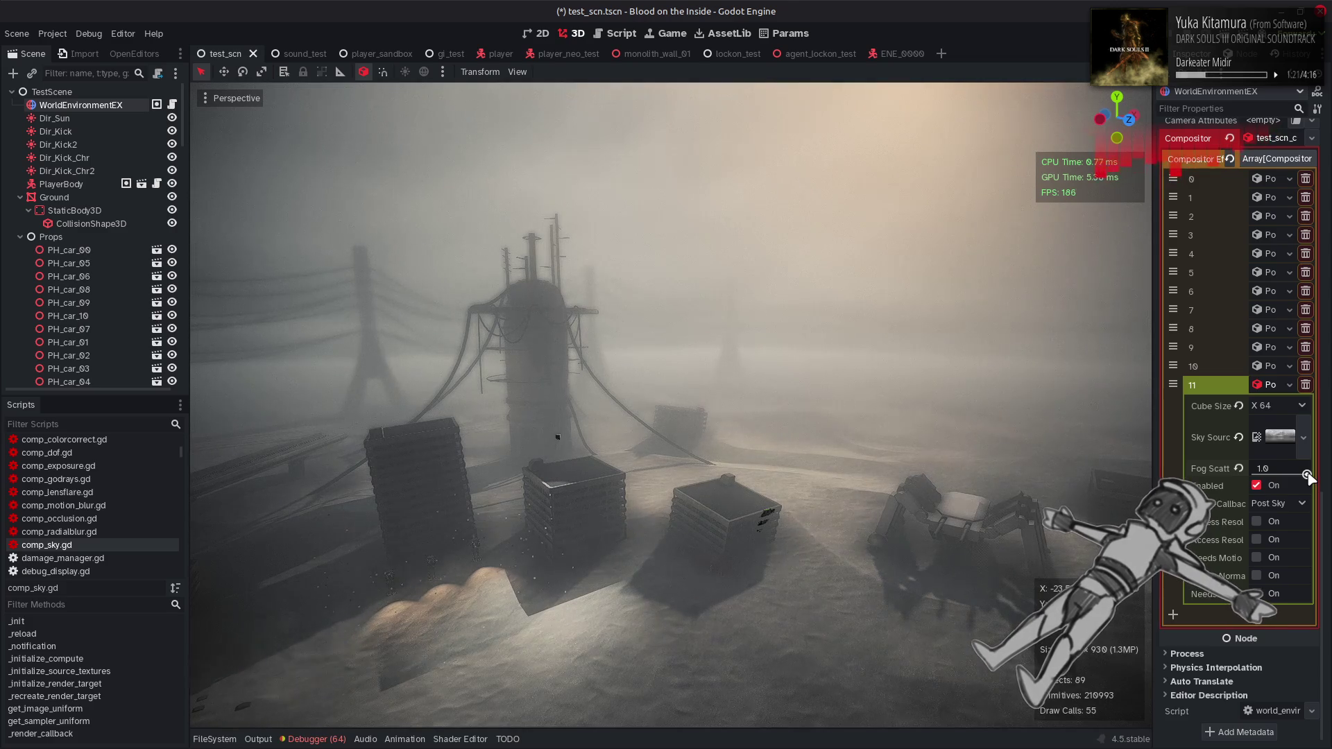
pyautogui.moveTo(1308, 476); pyautogui.dragTo(1245, 475)
pyautogui.moveTo(1252, 474); pyautogui.dragTo(1238, 474)
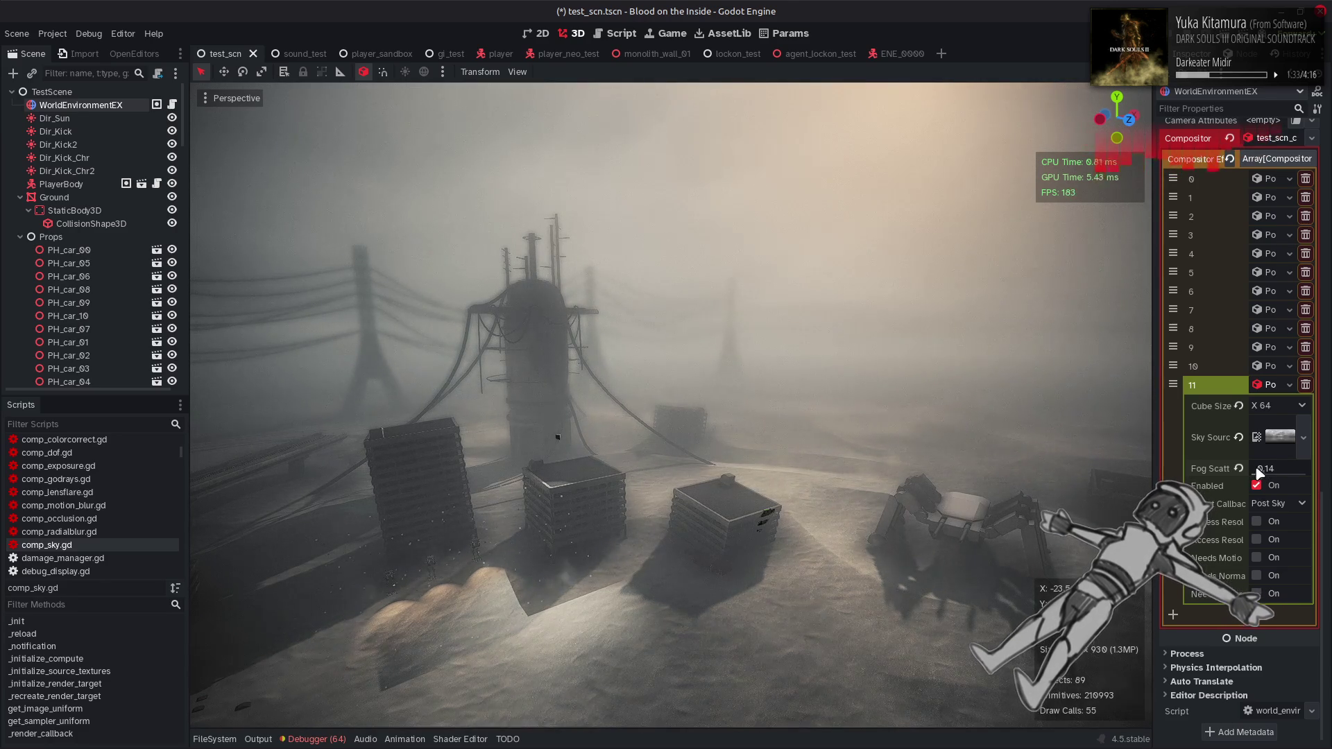
pyautogui.write('0.8')
pyautogui.press('Return')
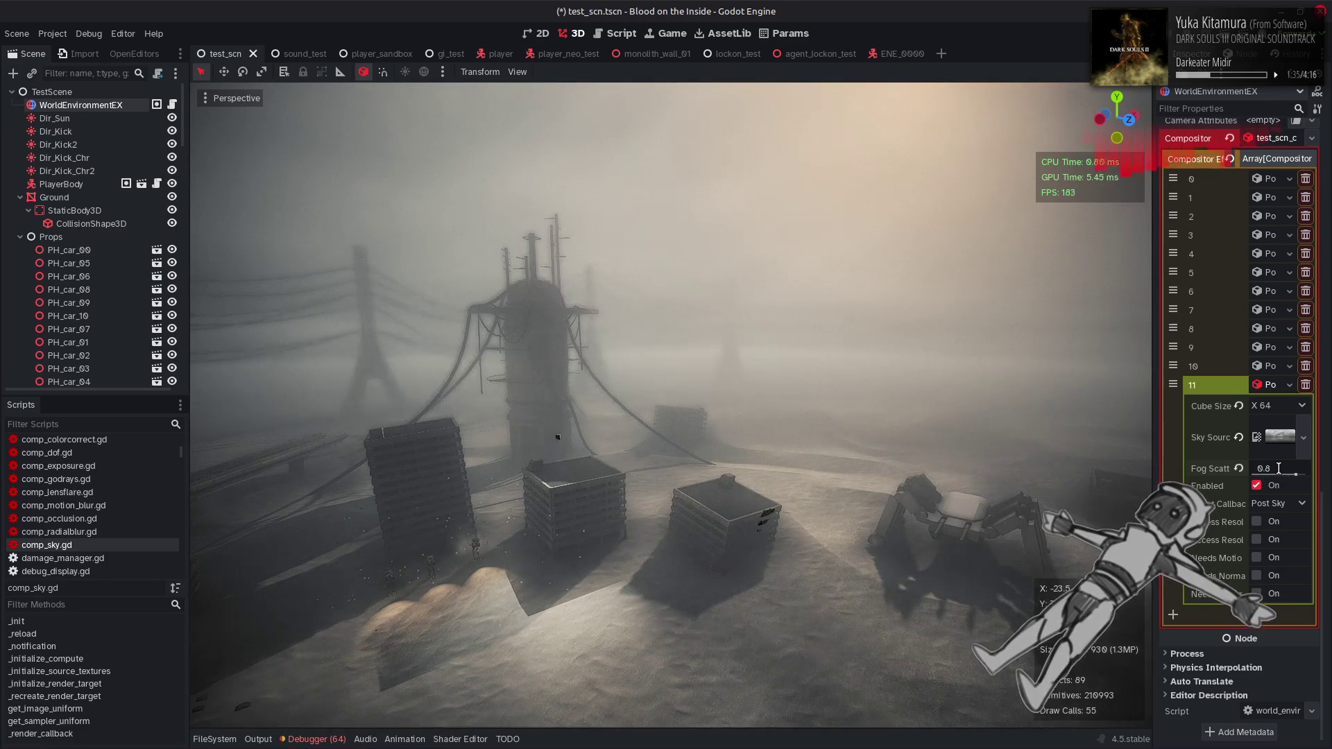
pyautogui.click(1278, 405)
pyautogui.click(1279, 437)
pyautogui.click(1277, 405)
pyautogui.click(1277, 422)
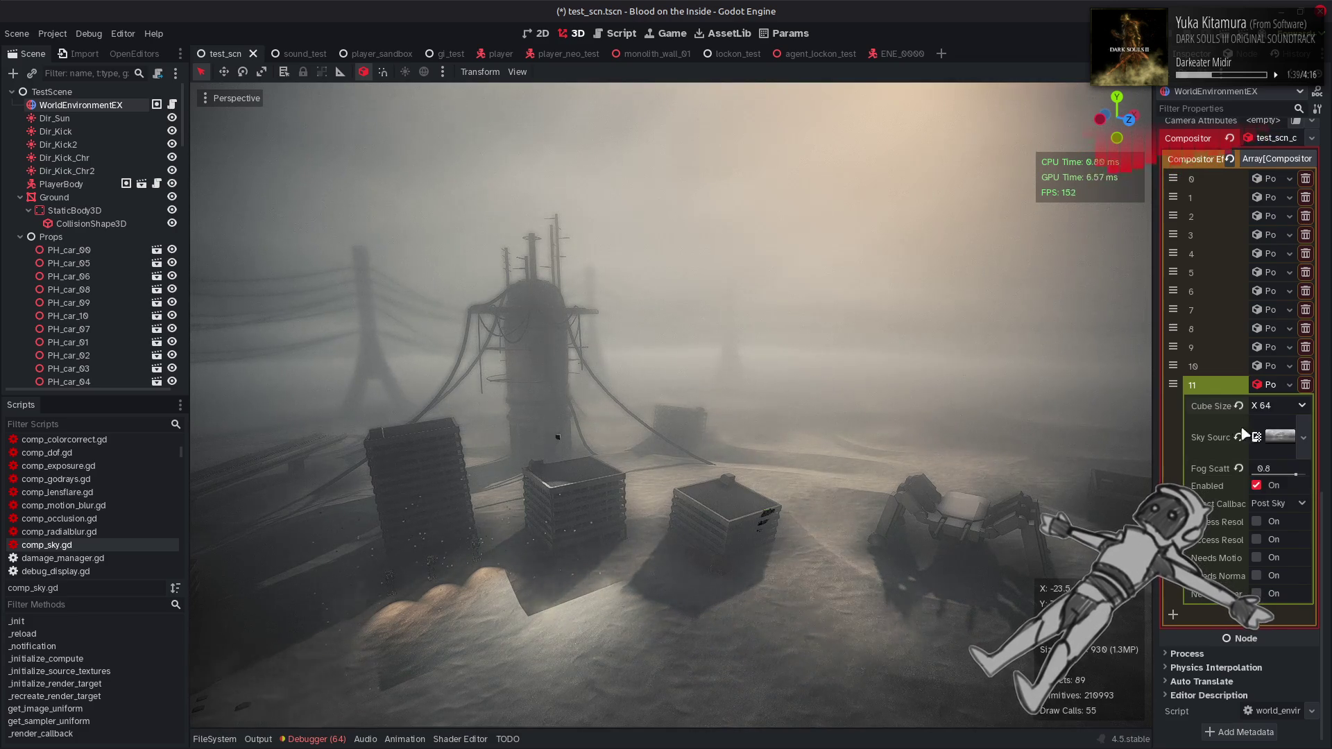
pyautogui.scroll(-10, 1226, 435)
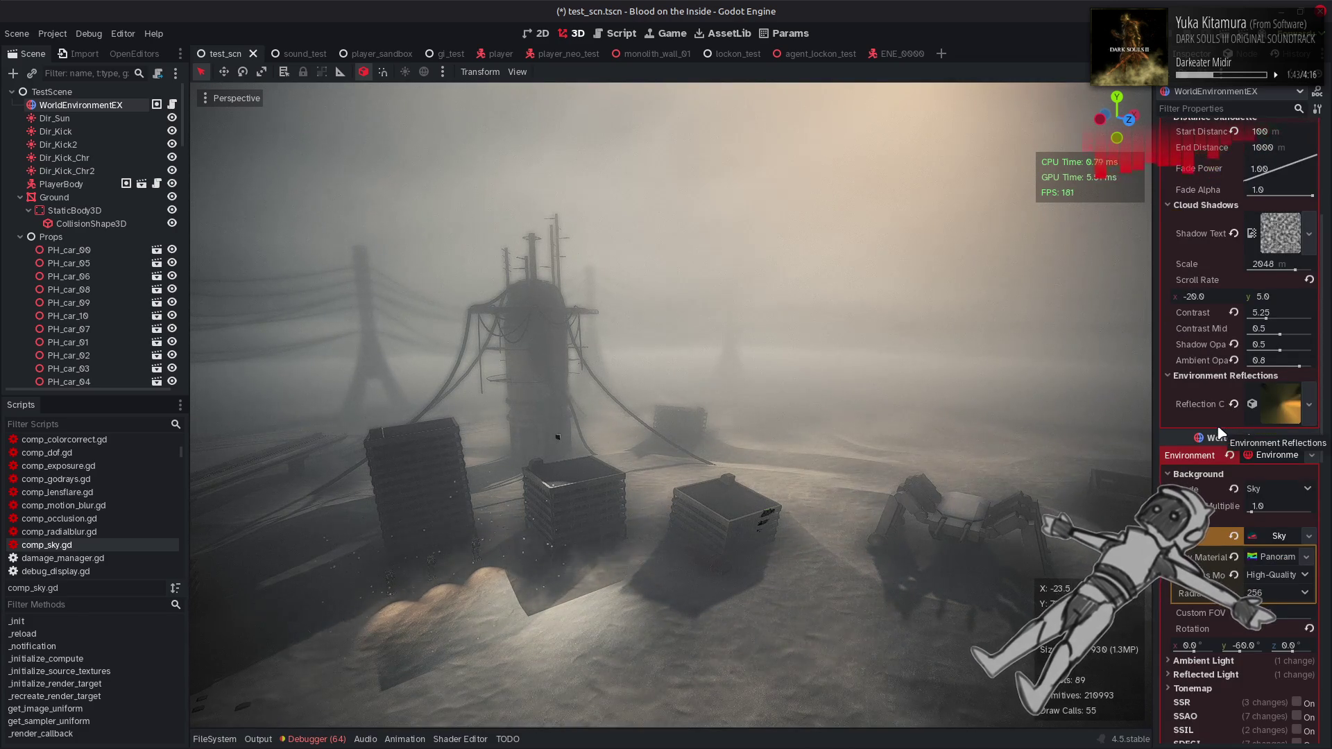
# Raise the fog Sky Factor to 1.0 and toggle the Environment's fog checkbox on and off
pyautogui.scroll(5, 1219, 432)
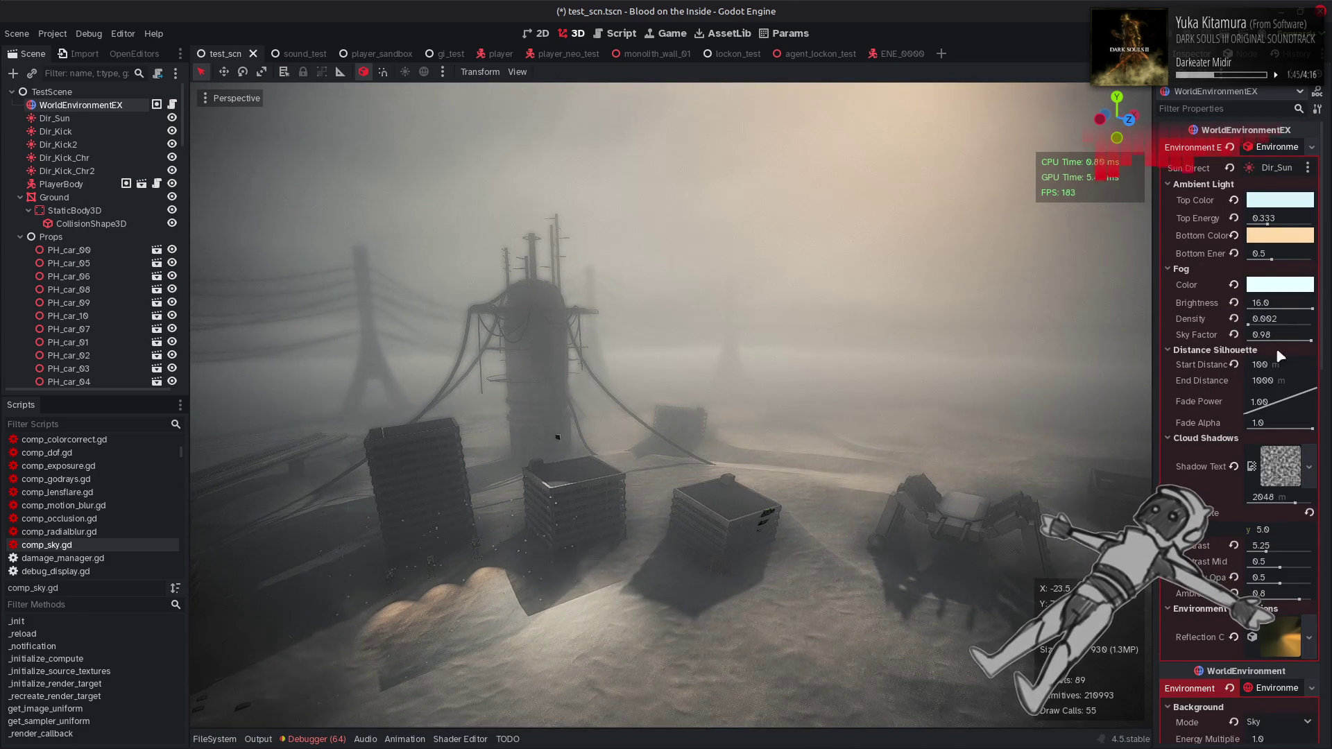
pyautogui.moveTo(1276, 335); pyautogui.dragTo(1317, 350)
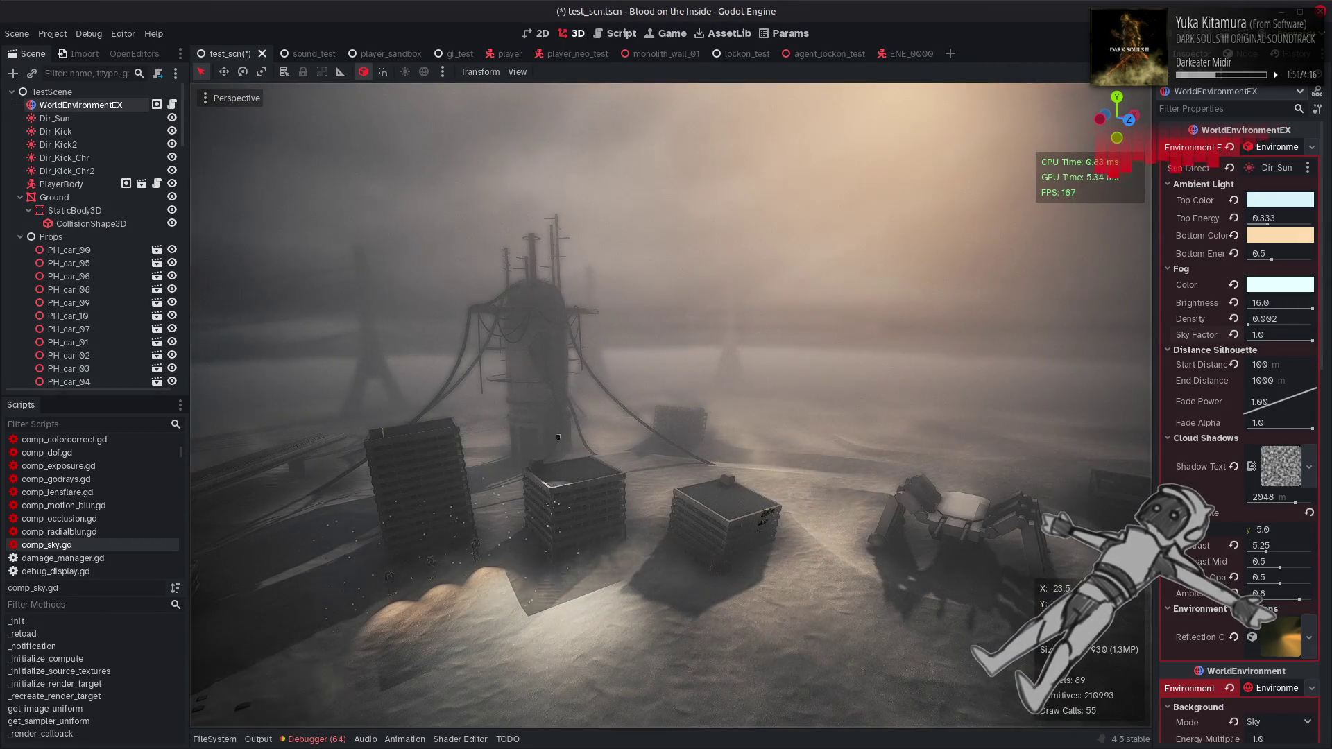
pyautogui.scroll(-5, 1221, 486)
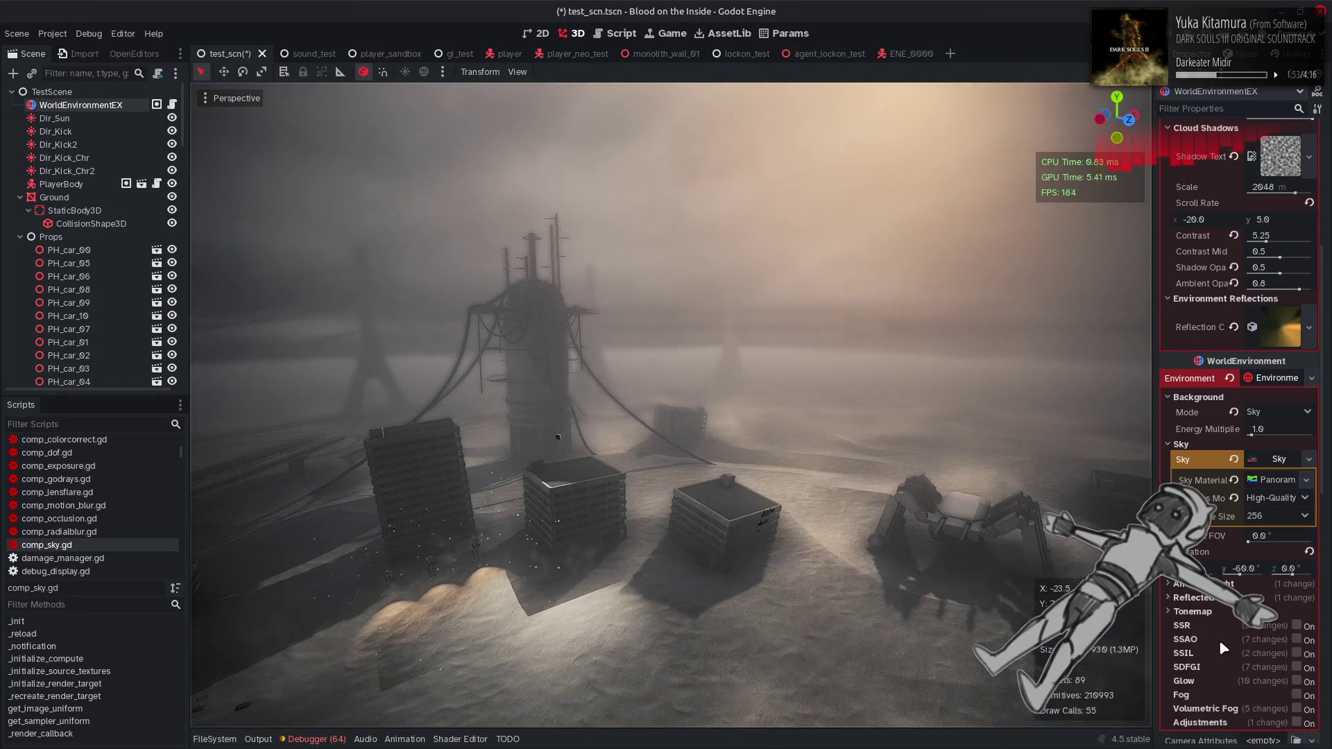
pyautogui.click(1296, 695)
pyautogui.click(1296, 695)
pyautogui.click(1296, 694)
pyautogui.click(1296, 695)
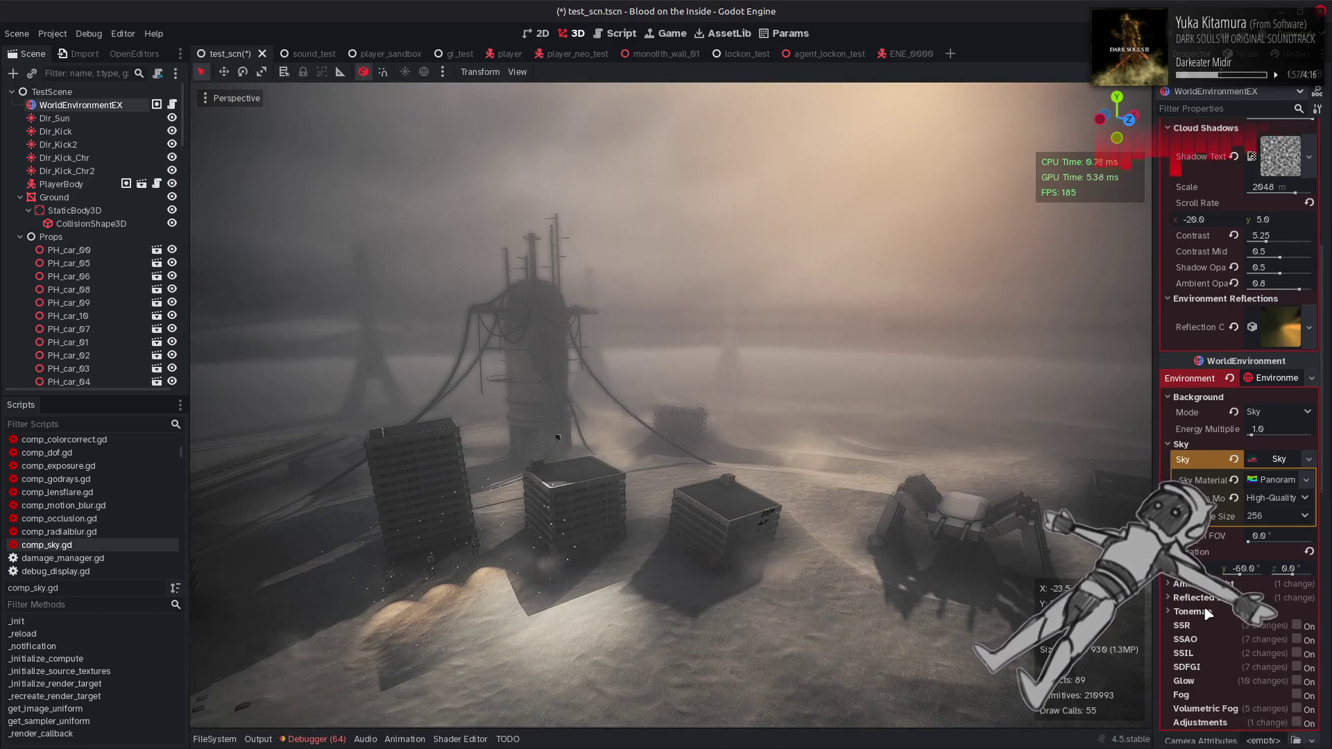
# Lower fog Brightness to 0.0625, keep the fog colour fully opaque, then return Brightness to 16.0
pyautogui.scroll(5, 1210, 485)
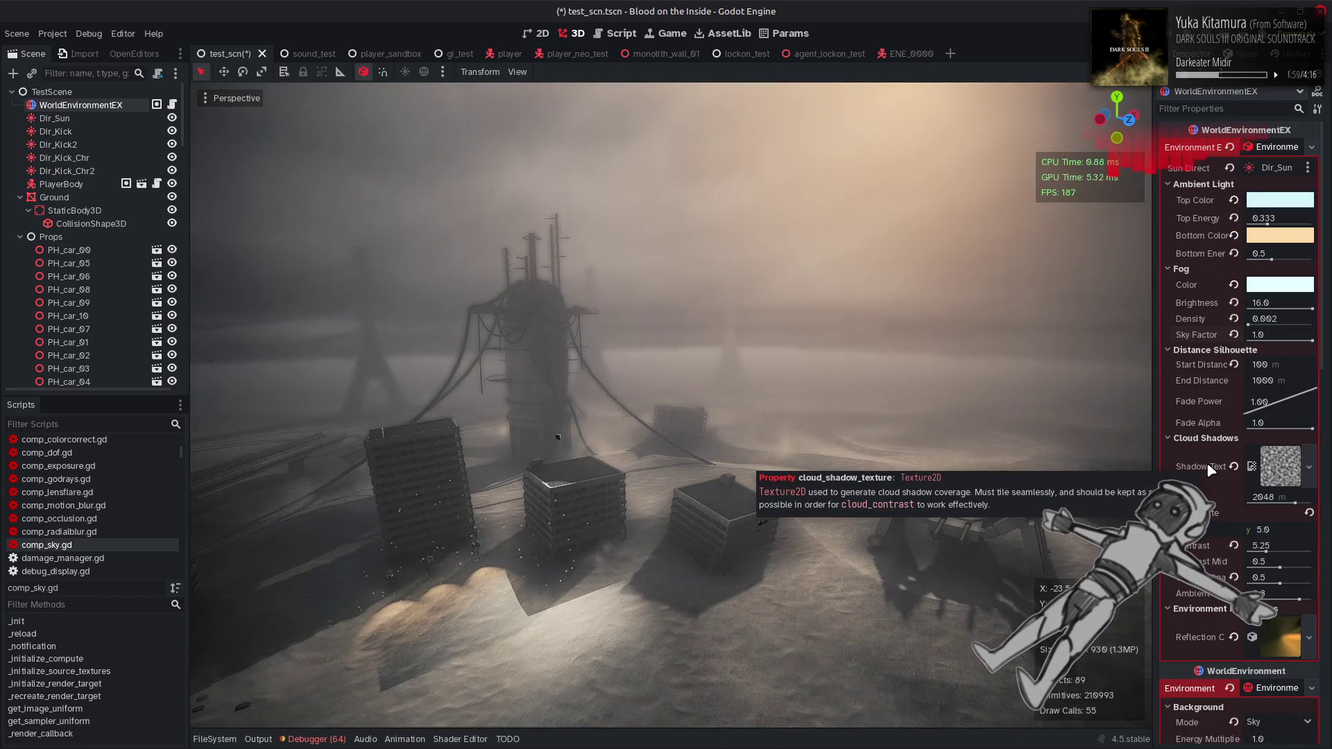
pyautogui.moveTo(1311, 303); pyautogui.dragTo(1229, 317)
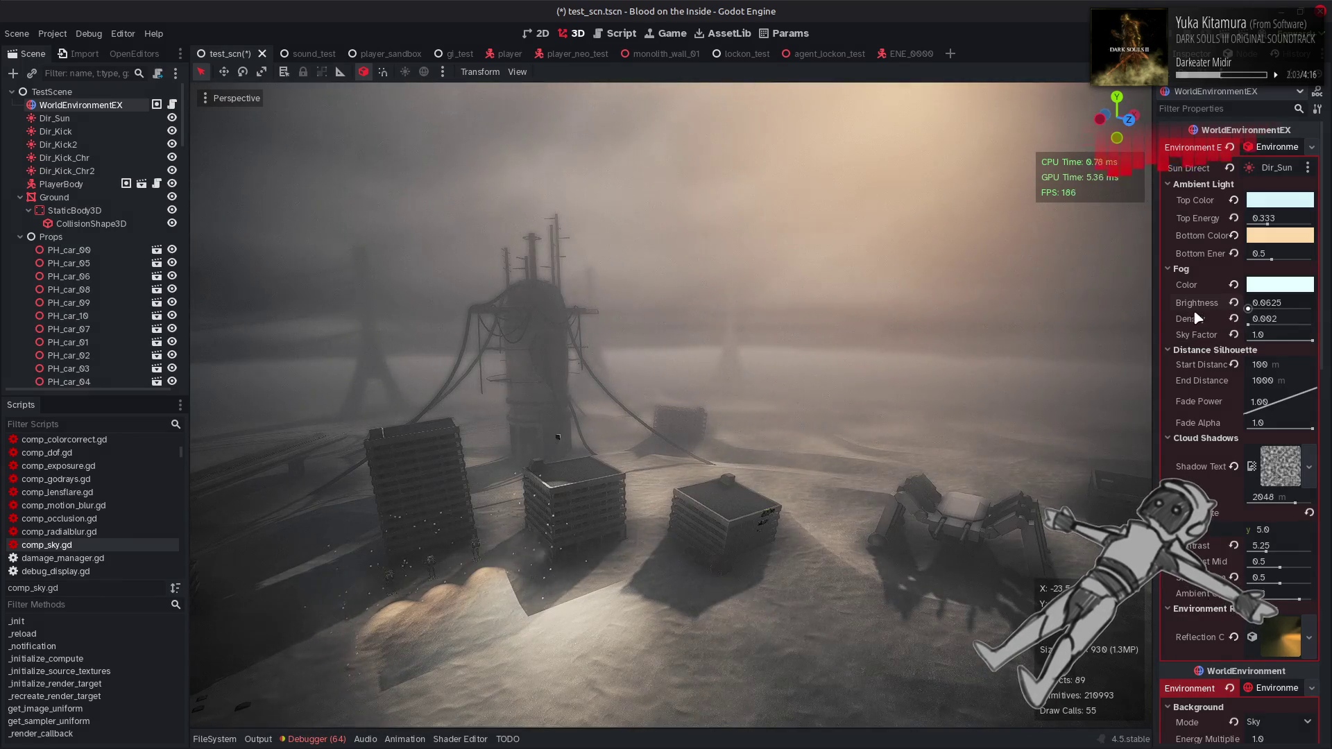
pyautogui.click(1280, 285)
pyautogui.moveTo(1279, 586)
pyautogui.mouseDown()
pyautogui.moveTo(1141, 586)
pyautogui.moveTo(1214, 586)
pyautogui.moveTo(1200, 588)
pyautogui.moveTo(1204, 605)
pyautogui.mouseUp()
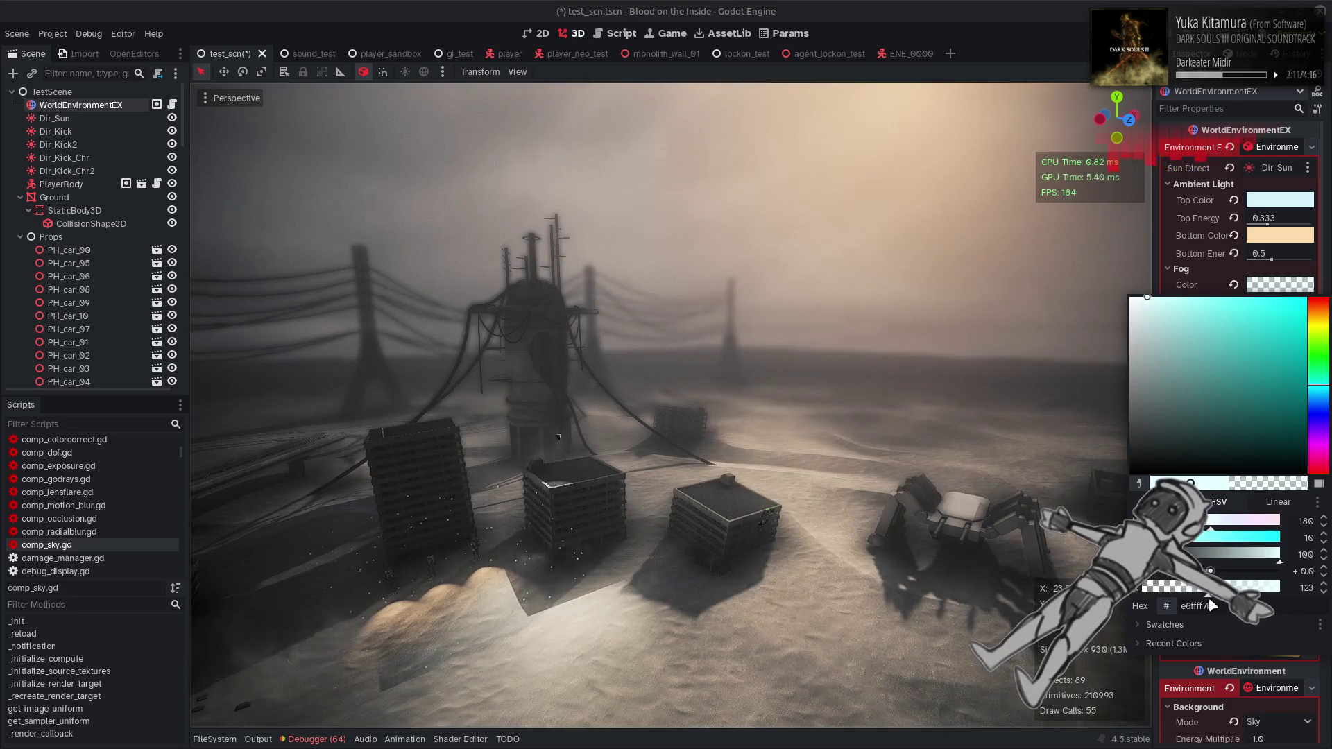
pyautogui.moveTo(1204, 606); pyautogui.dragTo(1306, 606)
pyautogui.click(1020, 7)
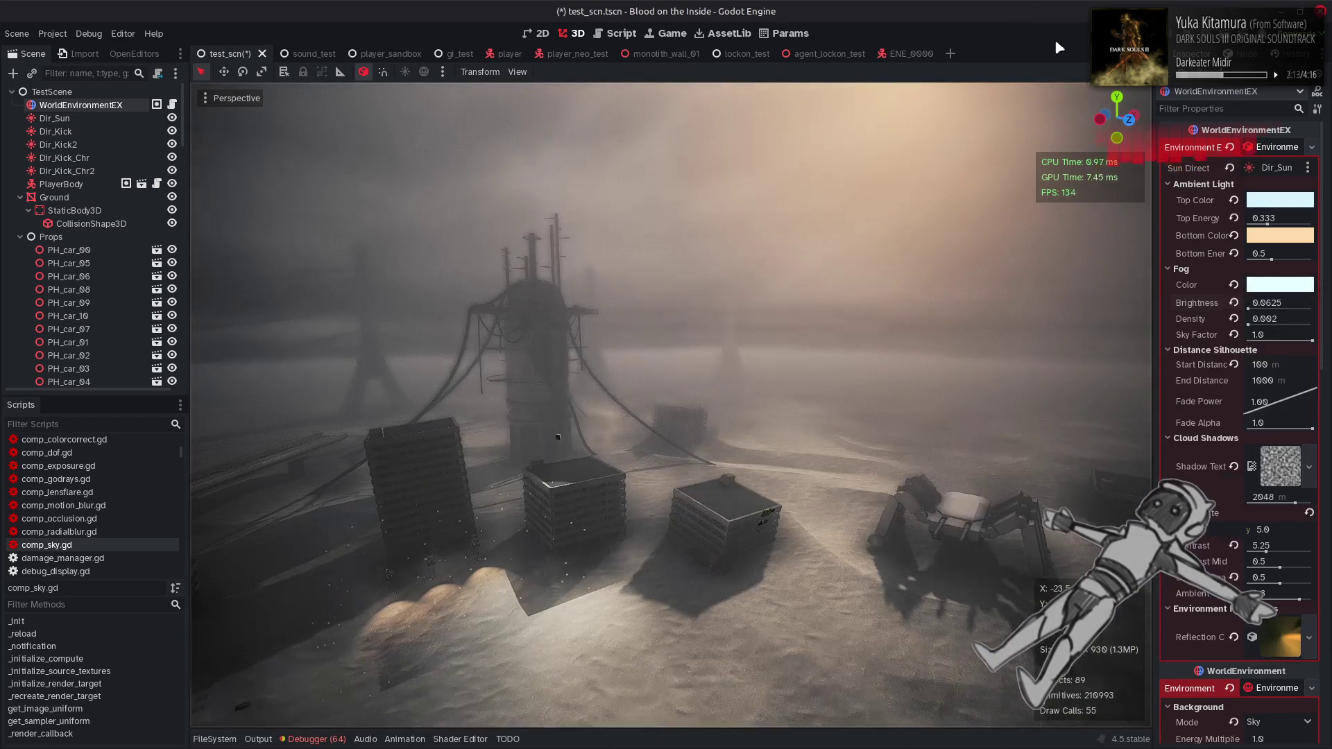
pyautogui.moveTo(1248, 308)
pyautogui.mouseDown()
pyautogui.moveTo(1311, 308)
pyautogui.moveTo(1298, 341)
pyautogui.mouseUp()
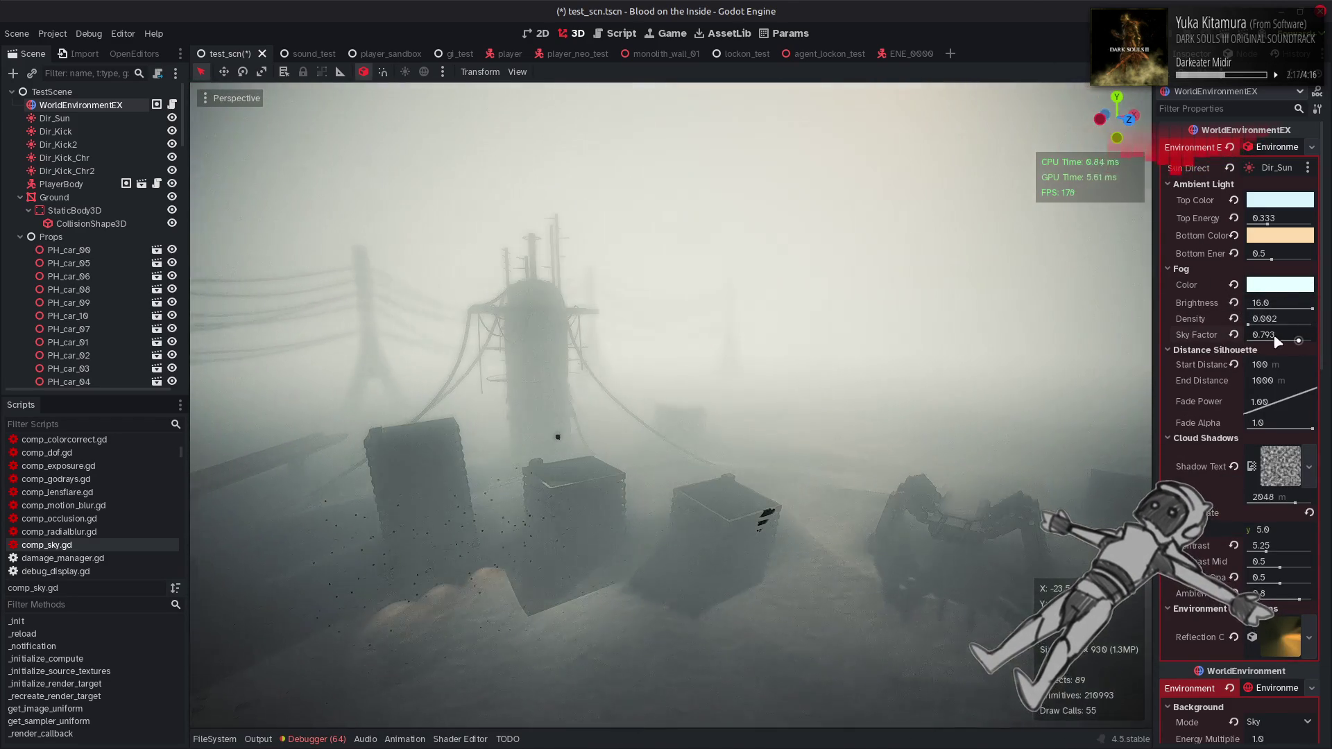
# Test a reset brightness and lower fog Sky Factor, then settle the Sky Factor at 0.98
pyautogui.write('0.98')
pyautogui.press('Return')
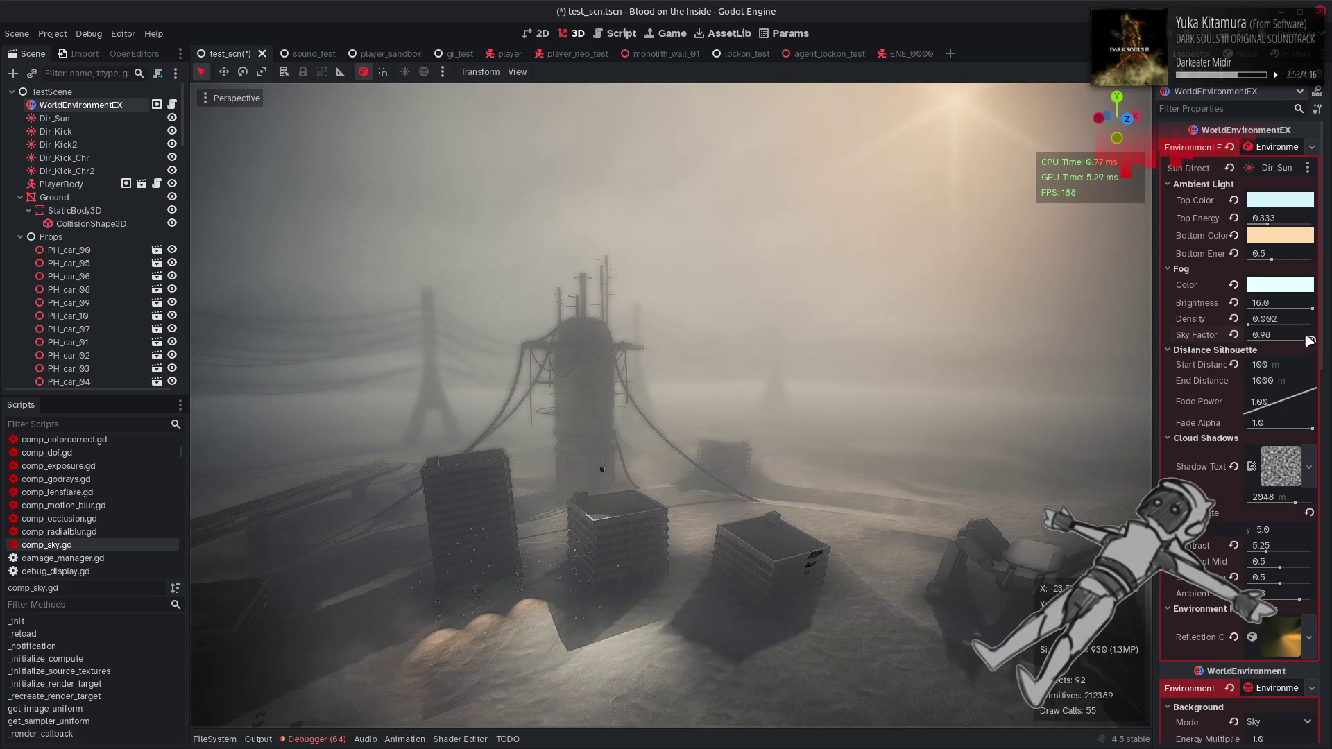
pyautogui.click(1233, 302)
pyautogui.click(1278, 340)
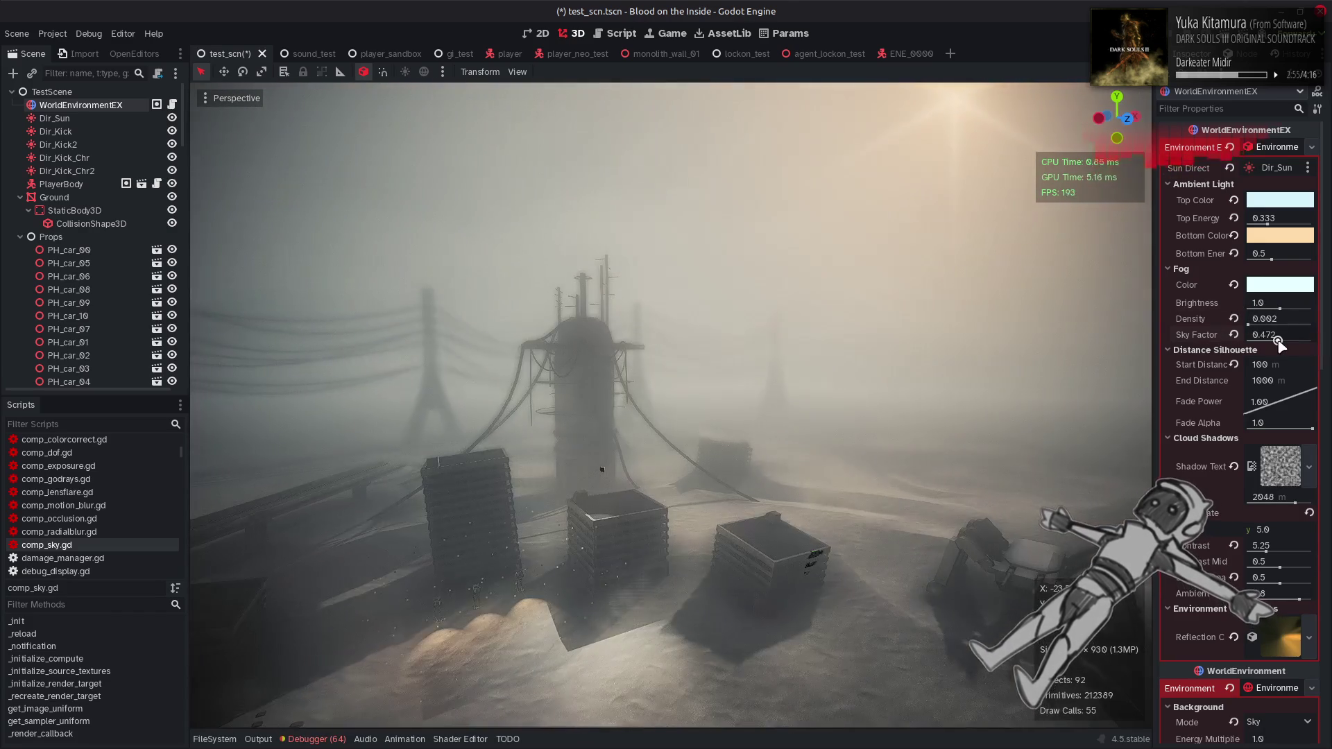
pyautogui.moveTo(1278, 340); pyautogui.dragTo(1278, 341)
pyautogui.press('w')
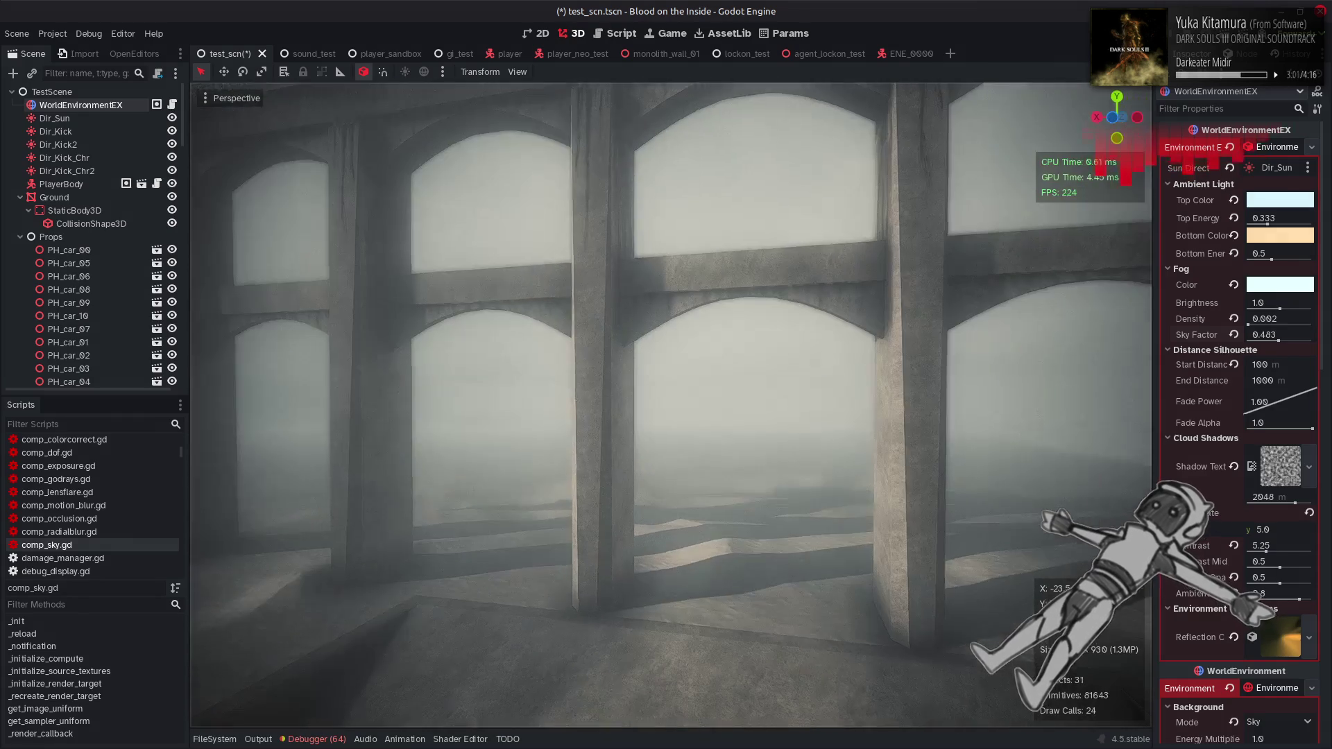
pyautogui.press('s')
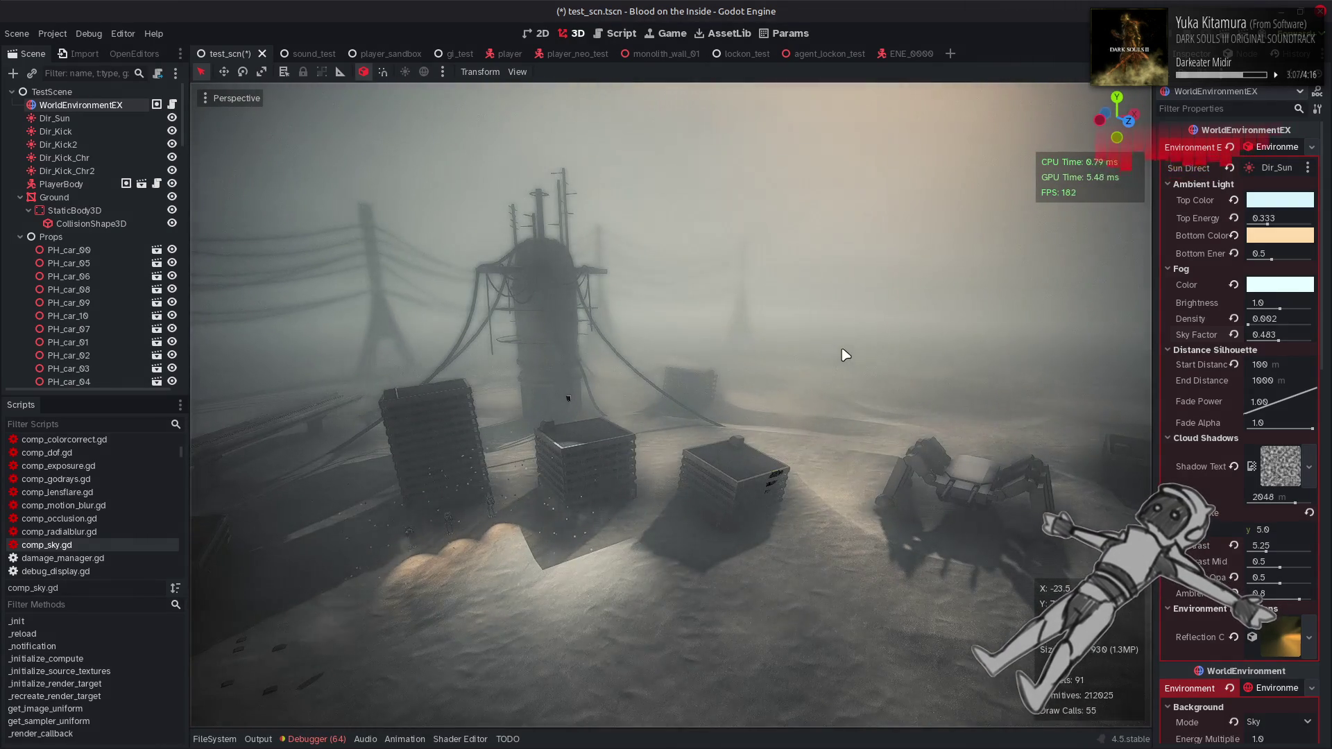
pyautogui.click(1297, 332)
pyautogui.write('0.98')
pyautogui.press('Return')
# Raise fog Brightness back to 16, save the scene, and switch to Notepad++
pyautogui.moveTo(1279, 309); pyautogui.dragTo(1312, 309)
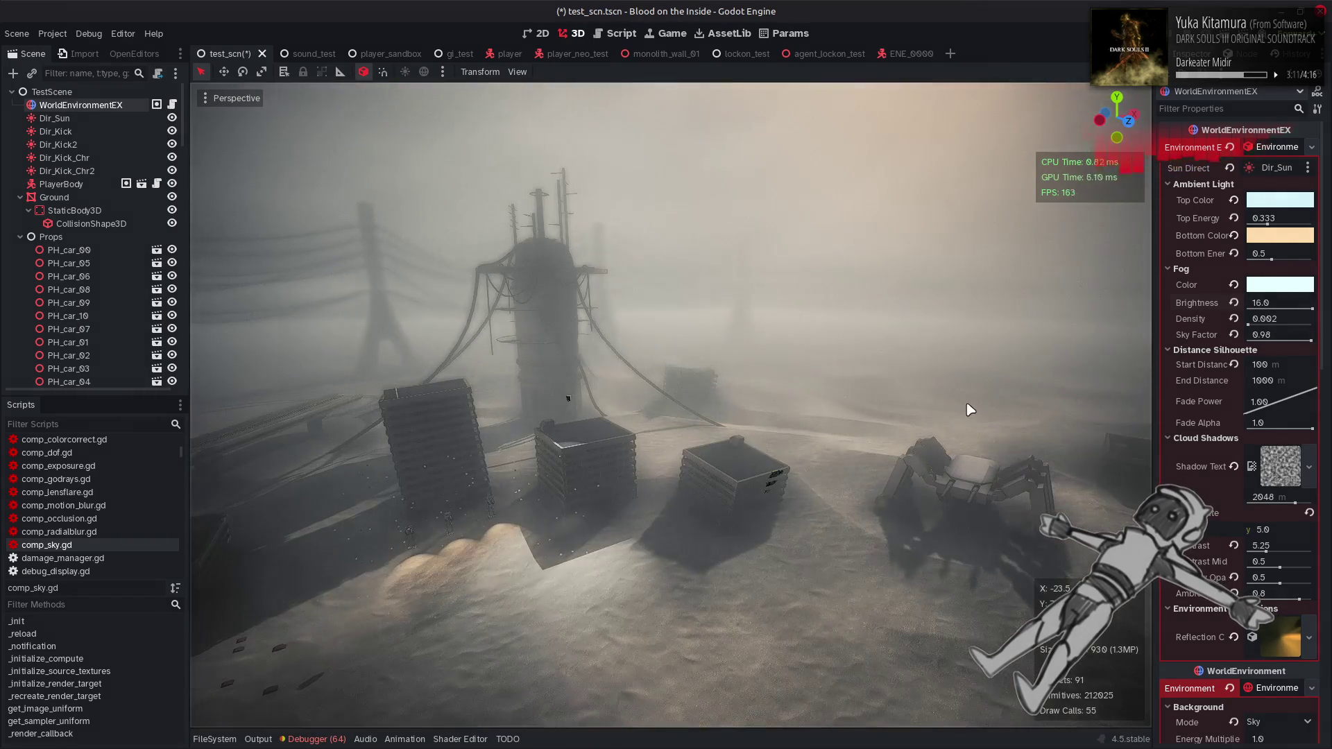
pyautogui.hotkey('ctrl', 's')
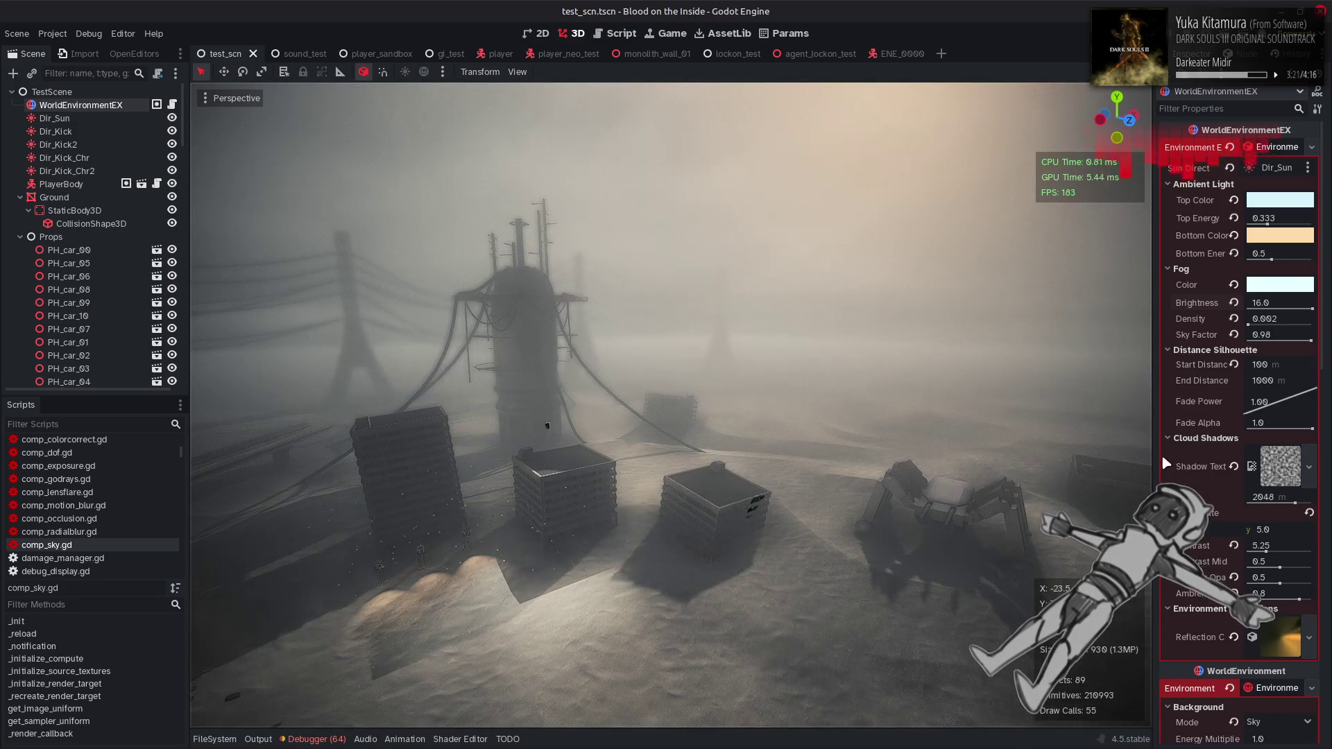
pyautogui.scroll(-15, 1162, 456)
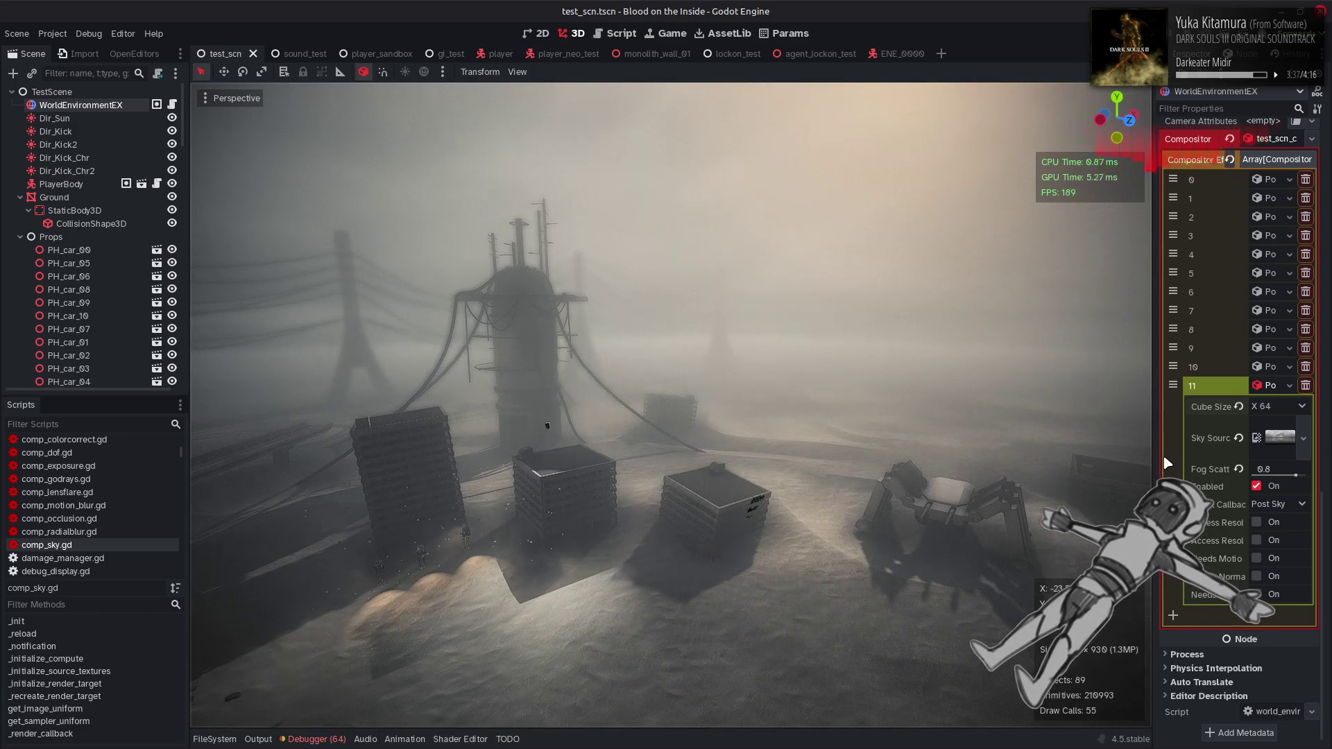
pyautogui.hotkey('ctrl', 's')
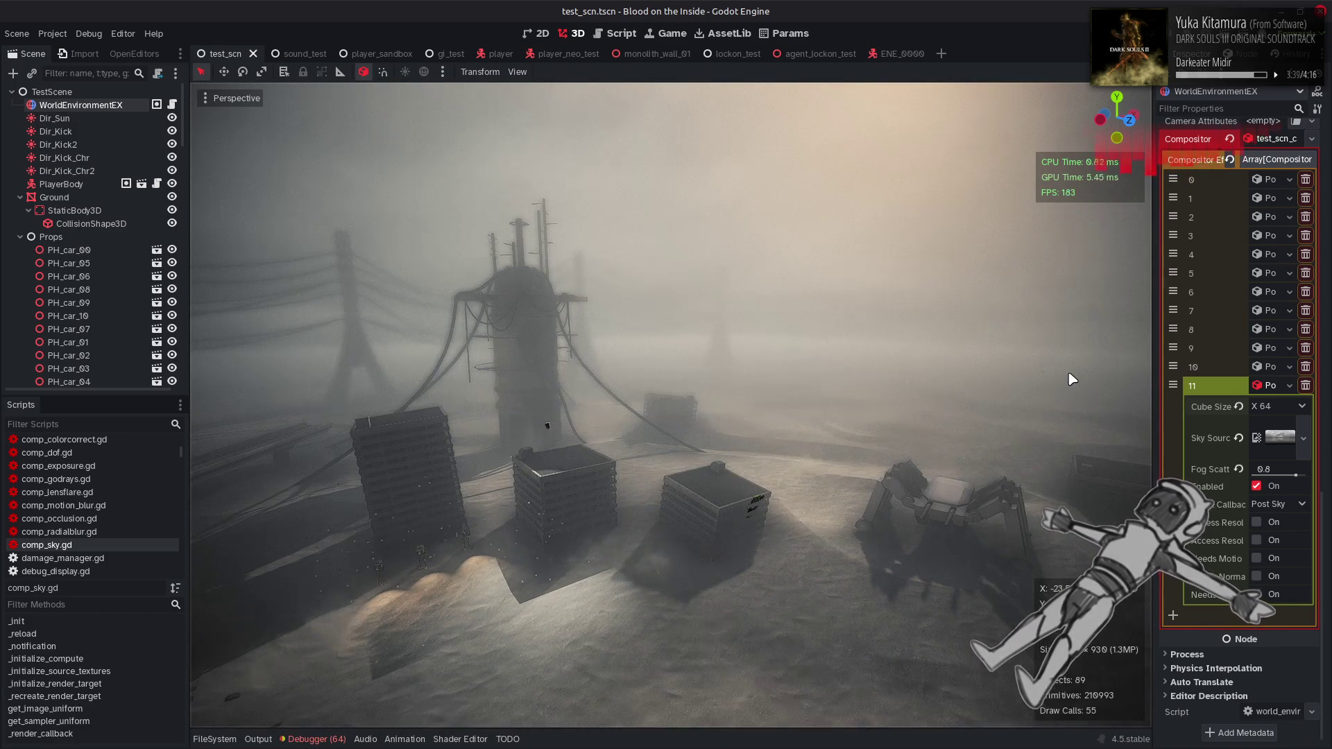
pyautogui.hotkey('alt', 'Tab')
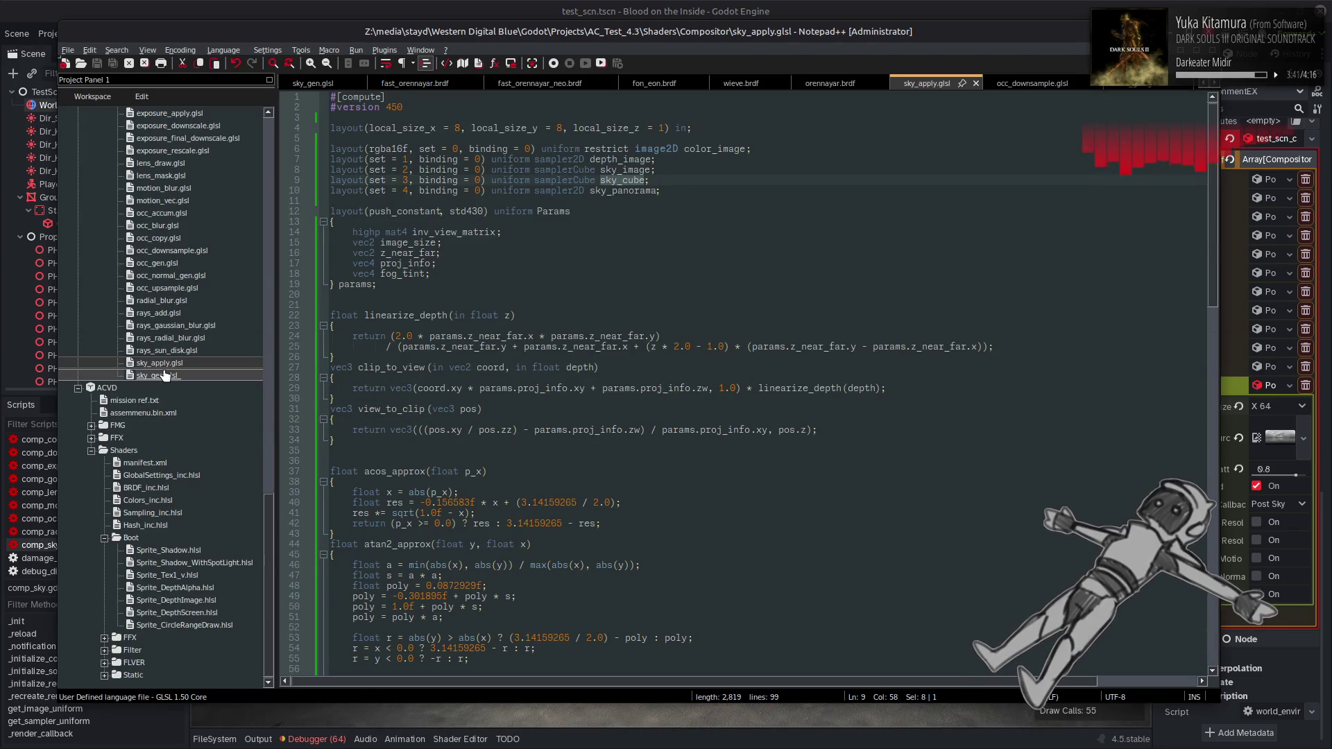
# Open sky_gen.glsl, add '* 0.8' after abs(params.scatter_factor) on line 225, and save
pyautogui.doubleClick(163, 375)
pyautogui.click(486, 430)
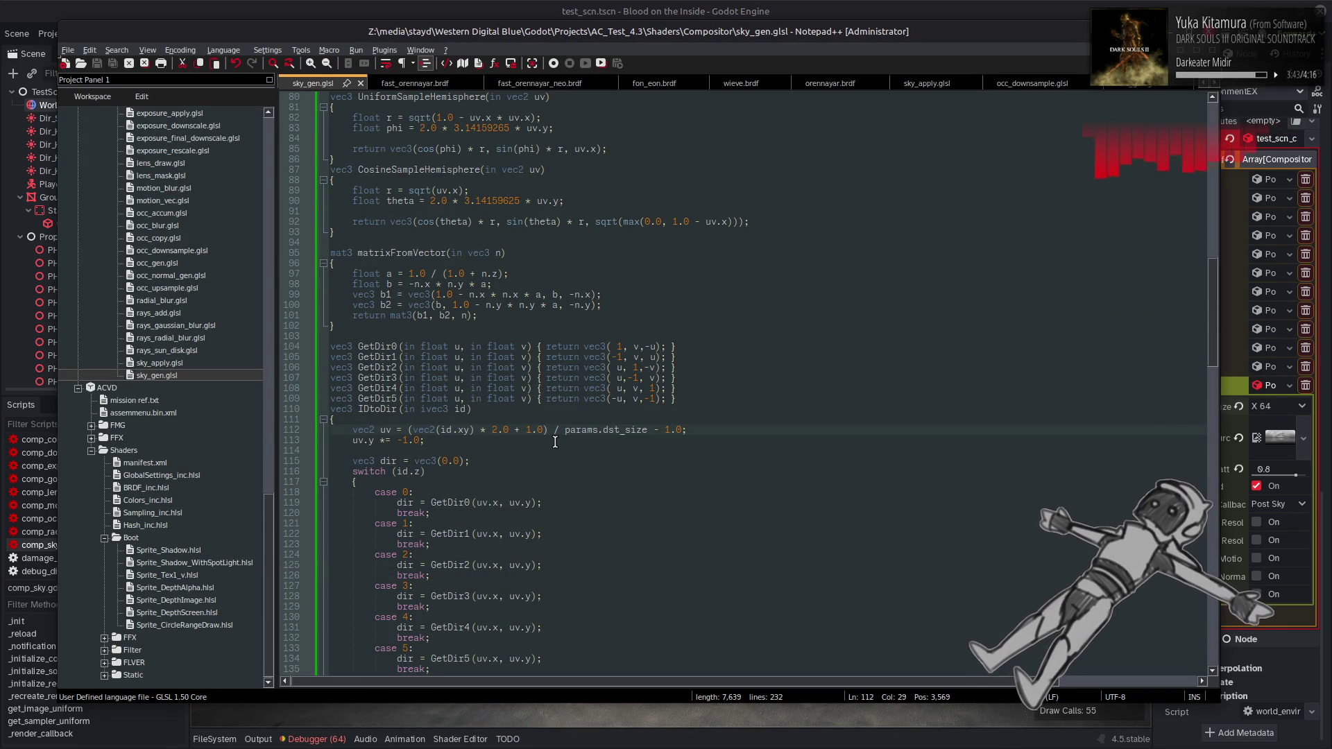
pyautogui.scroll(-20, 555, 442)
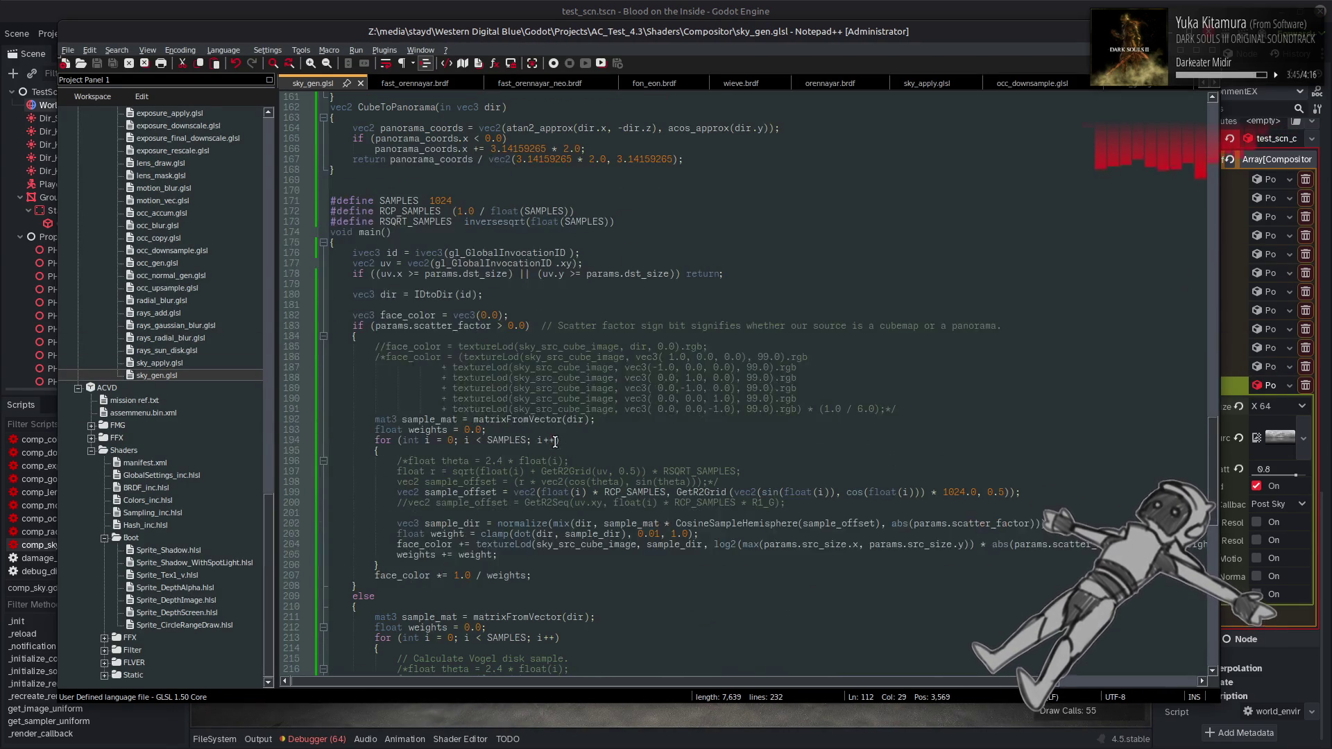
pyautogui.scroll(-9, 554, 442)
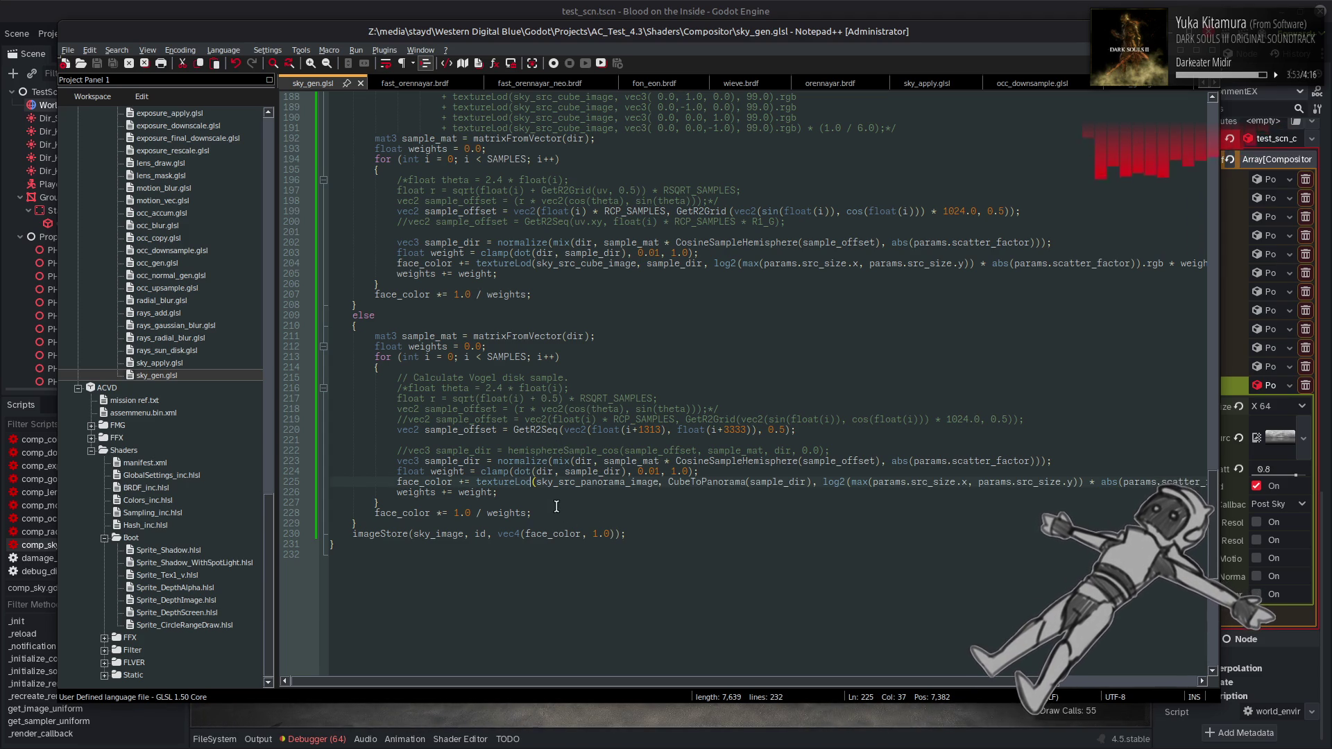
pyautogui.moveTo(764, 684); pyautogui.dragTo(924, 681)
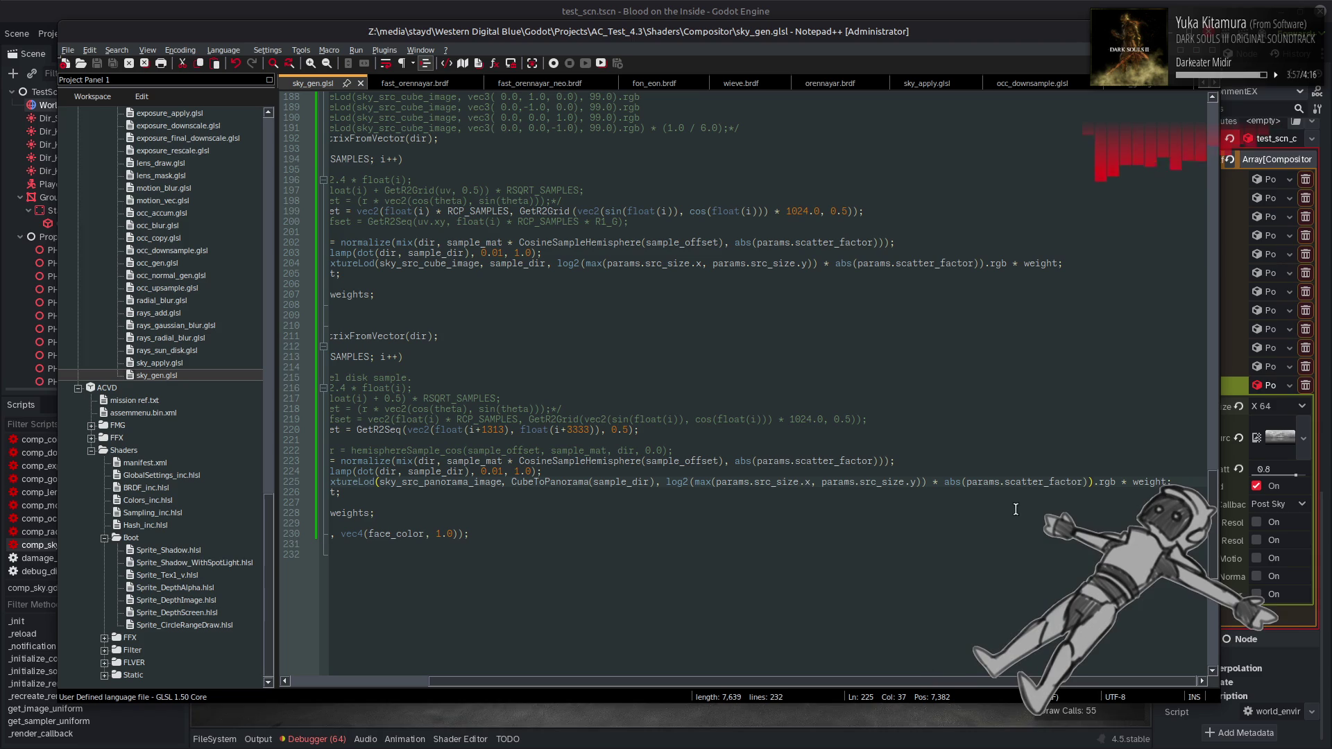
pyautogui.write(';')
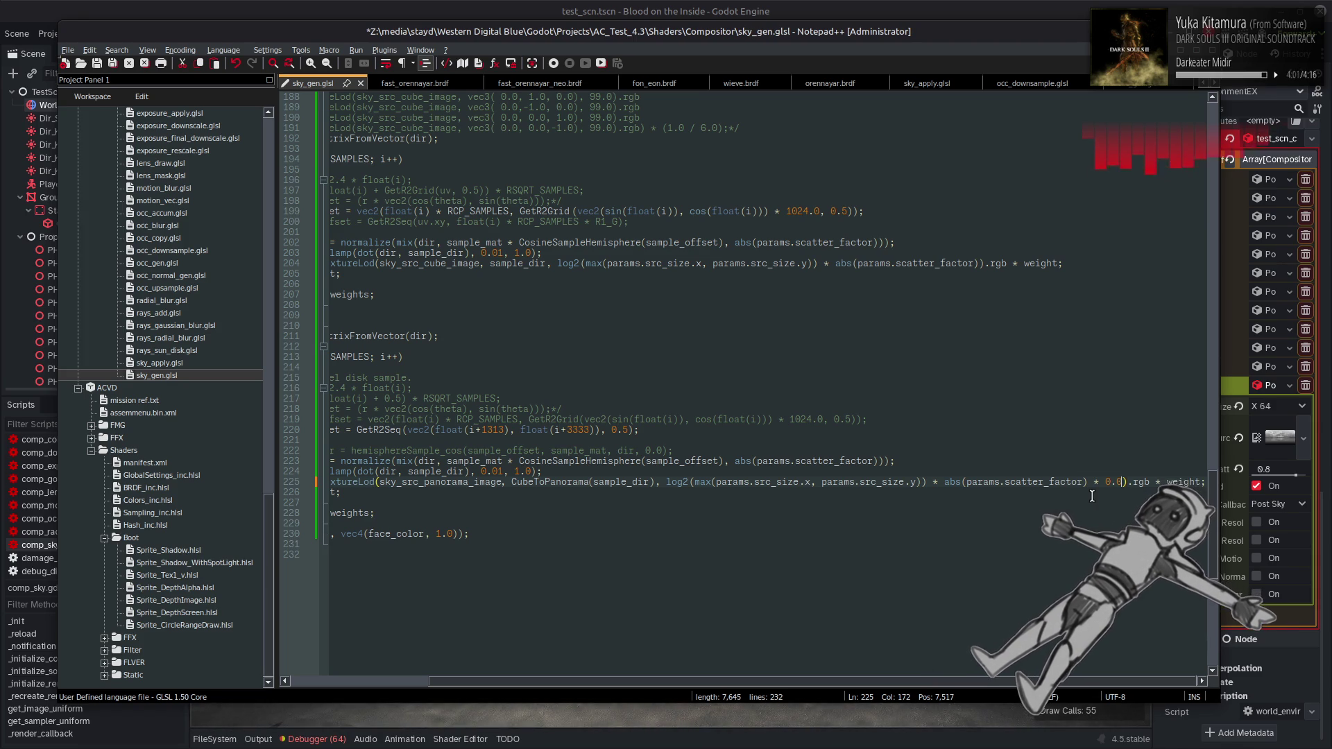
pyautogui.hotkey('ctrl', 's')
pyautogui.hotkey('alt', 'Tab')
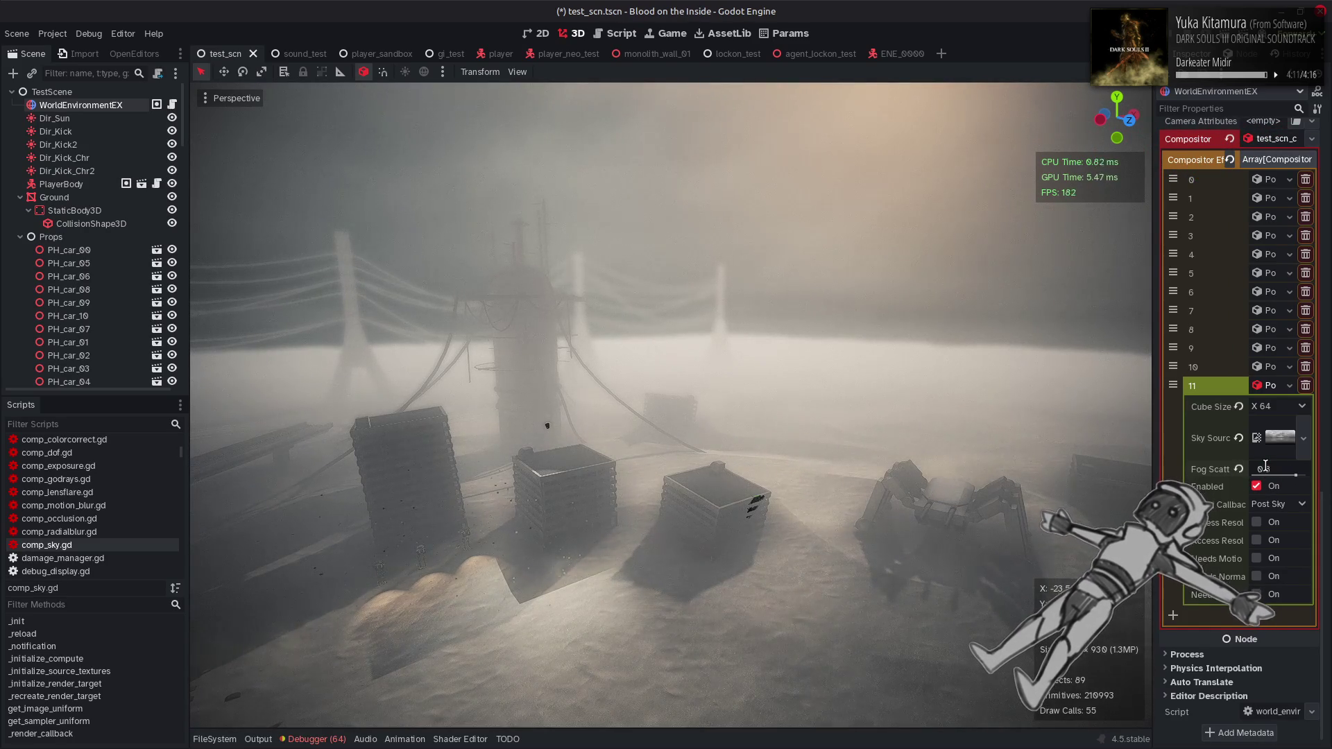
# Check the sky_gen shader in Notepad++ and return to Godot with Cube Size unchanged
pyautogui.click(1274, 415)
pyautogui.click(1274, 428)
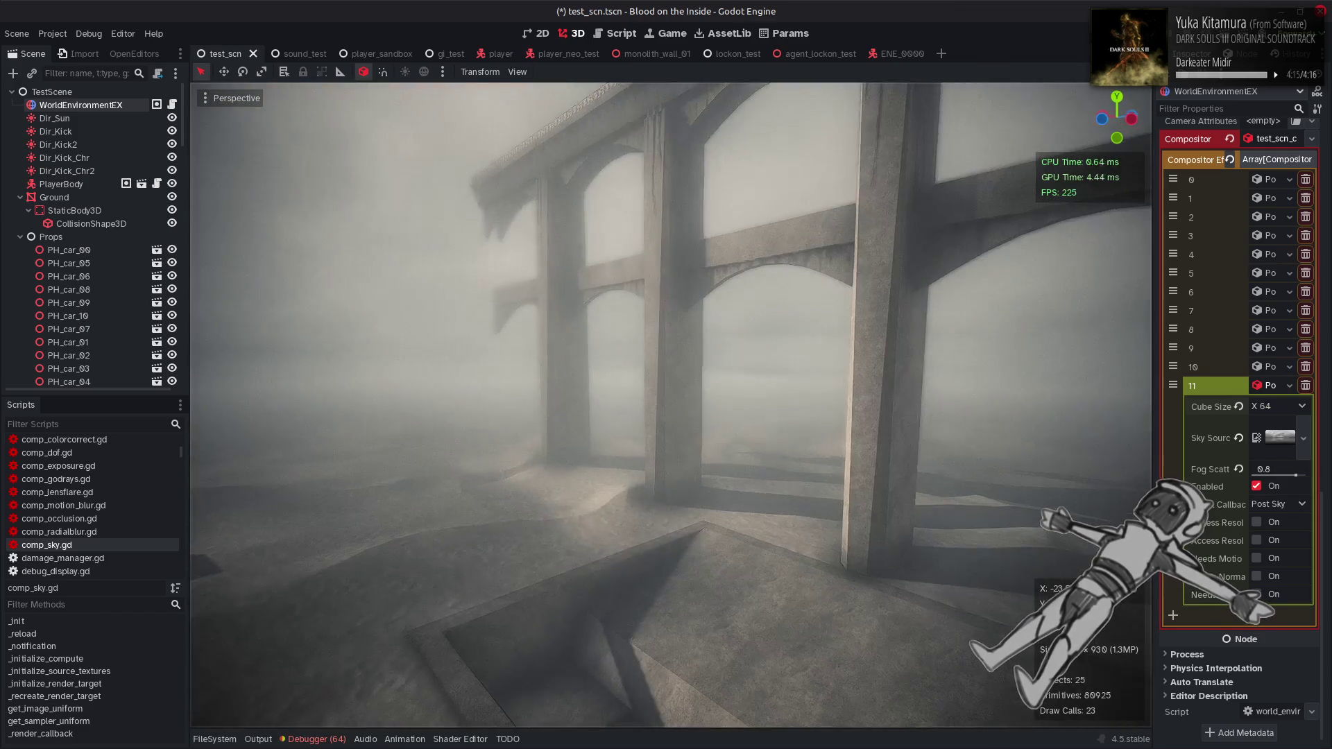
pyautogui.hotkey('alt', 'Tab')
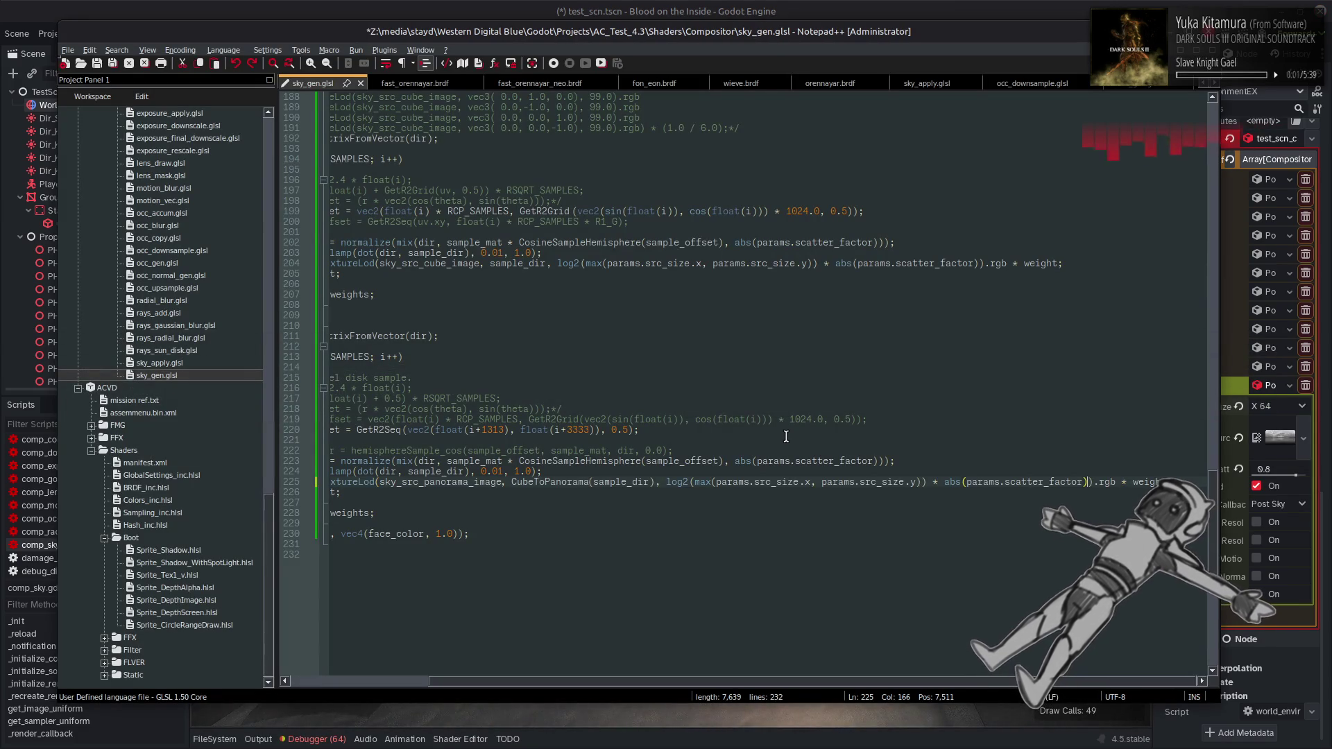
pyautogui.hotkey('alt', 'Tab')
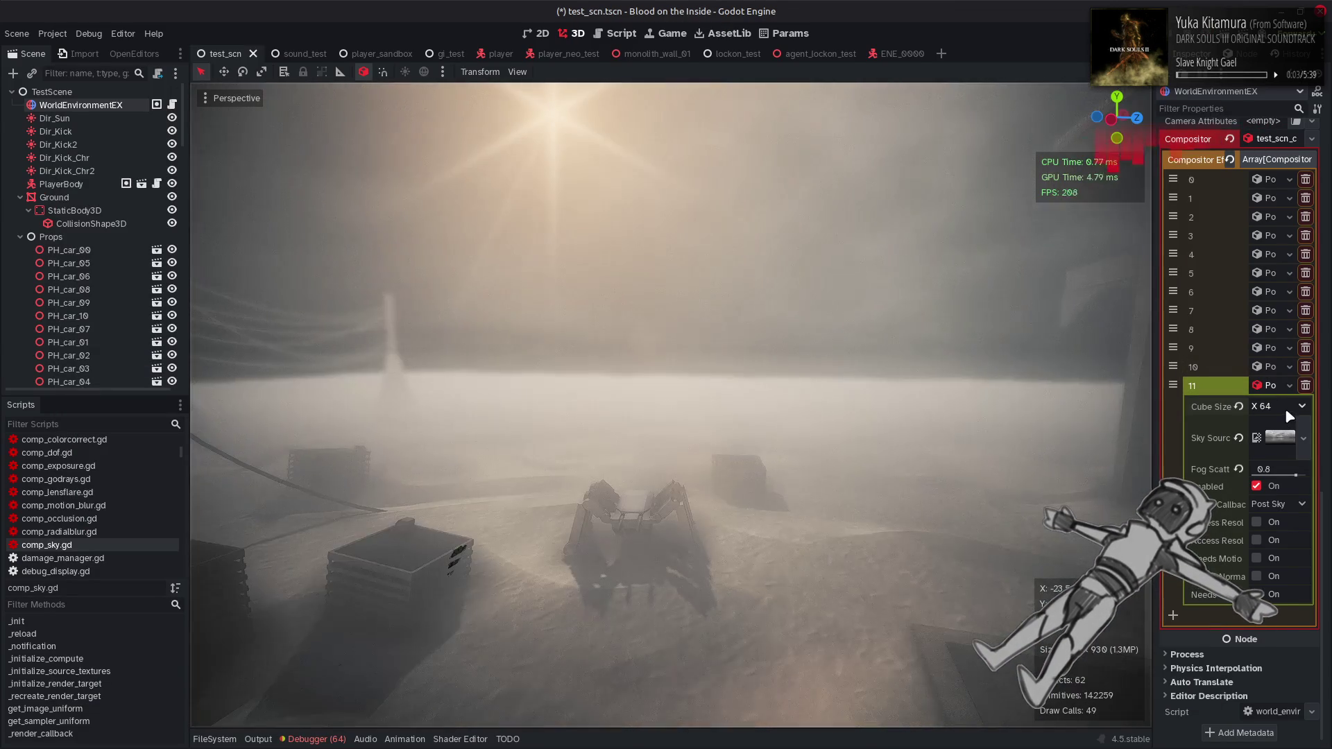
# Compare Cube Size X 128 and X 256, settle on X 64, and save the scene
pyautogui.click(1286, 408)
pyautogui.click(1276, 437)
pyautogui.click(1282, 409)
pyautogui.click(1286, 429)
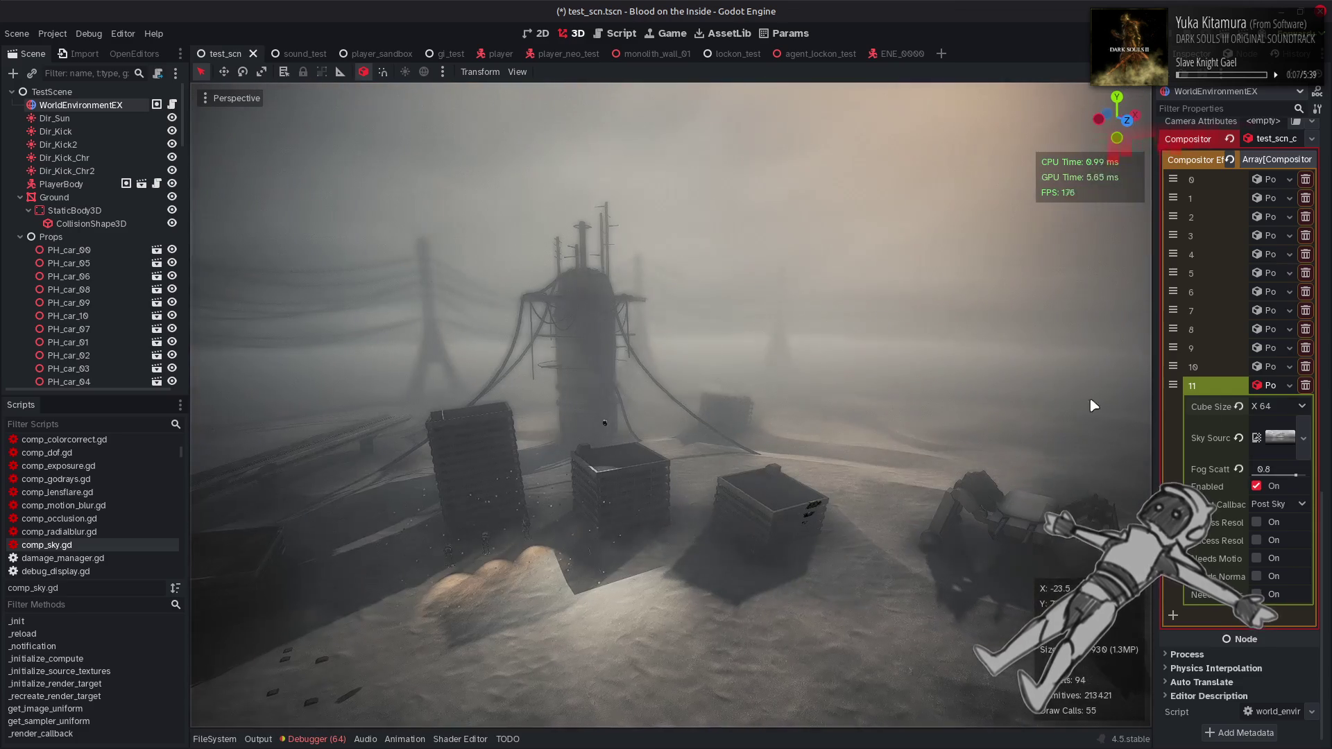
pyautogui.click(1282, 407)
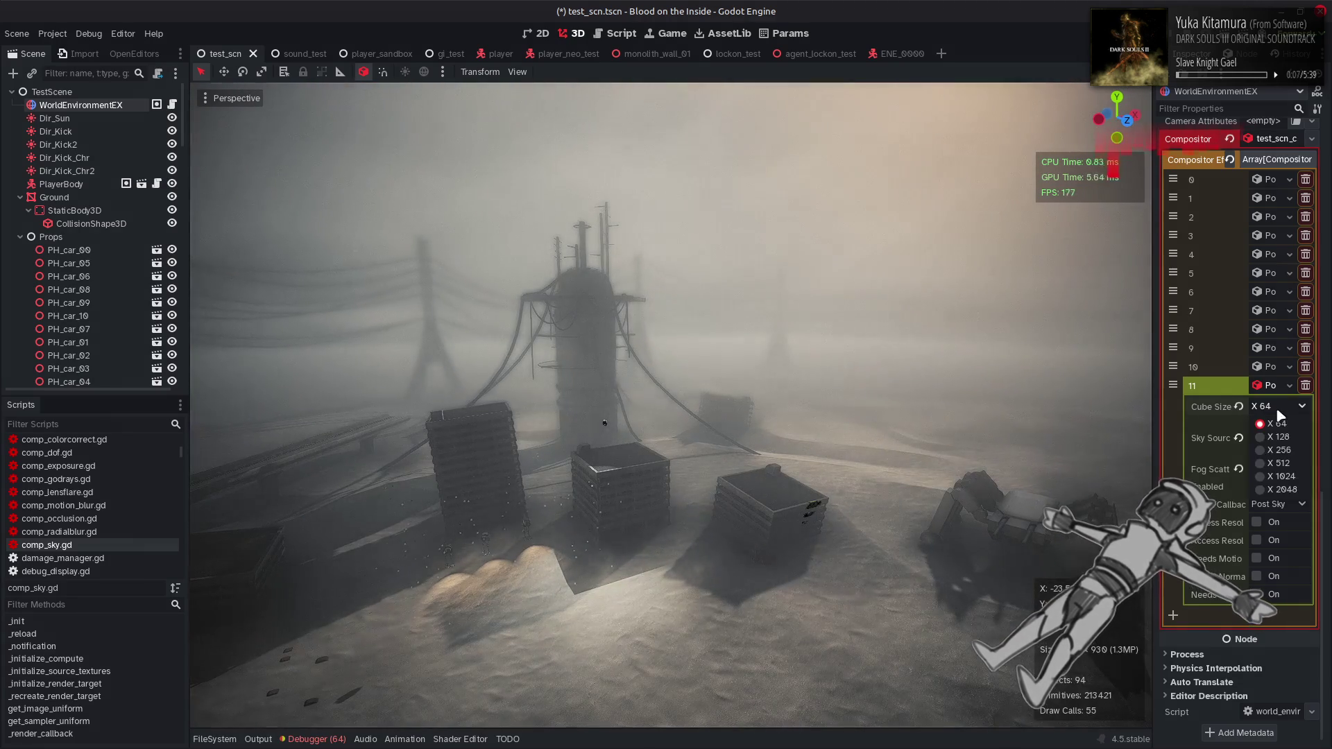
pyautogui.click(1290, 456)
pyautogui.click(1283, 407)
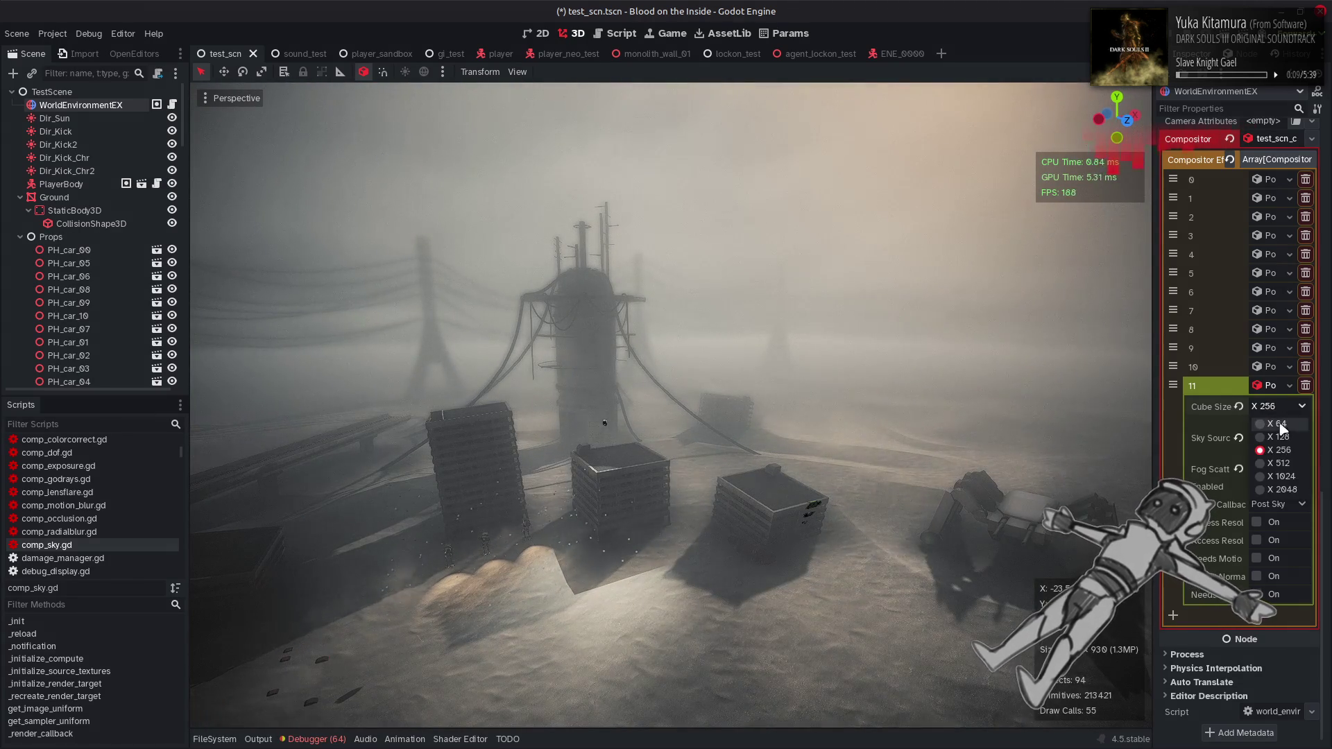
pyautogui.click(1276, 424)
pyautogui.click(1283, 406)
pyautogui.click(1279, 450)
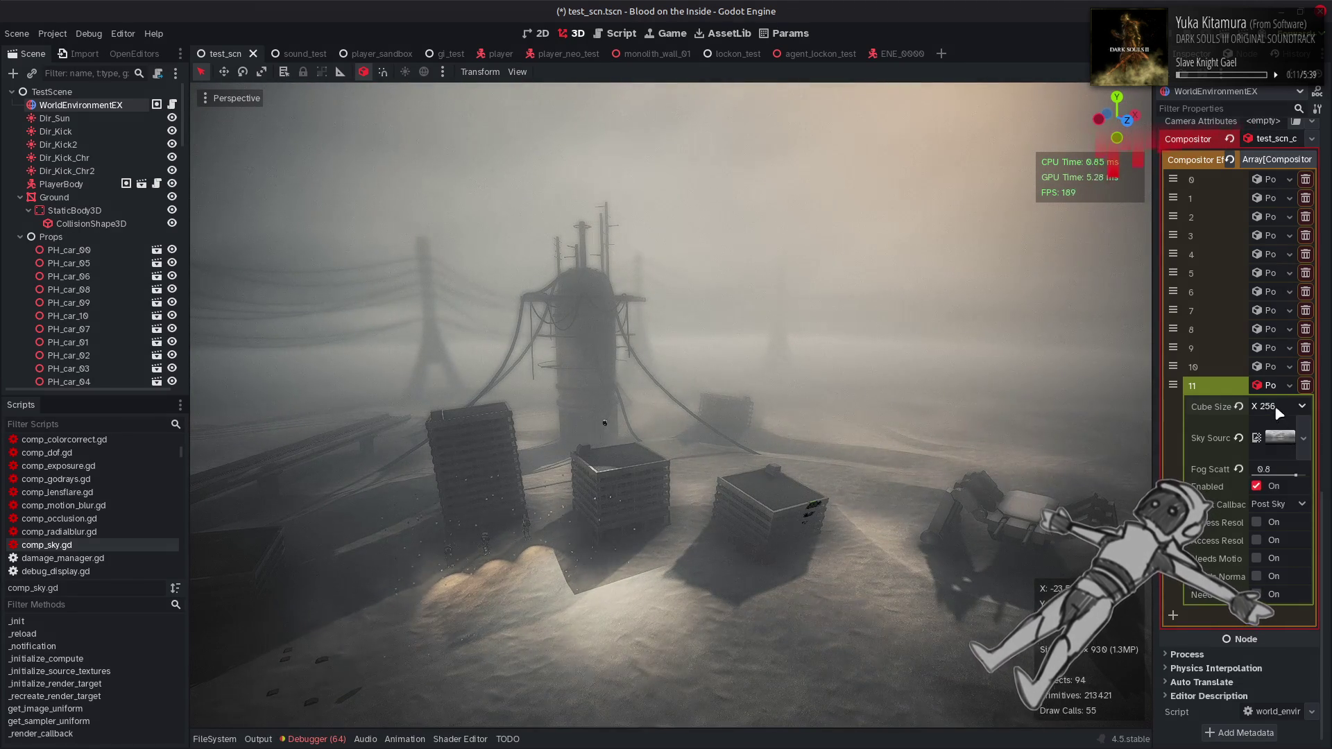
pyautogui.click(1275, 406)
pyautogui.click(1283, 425)
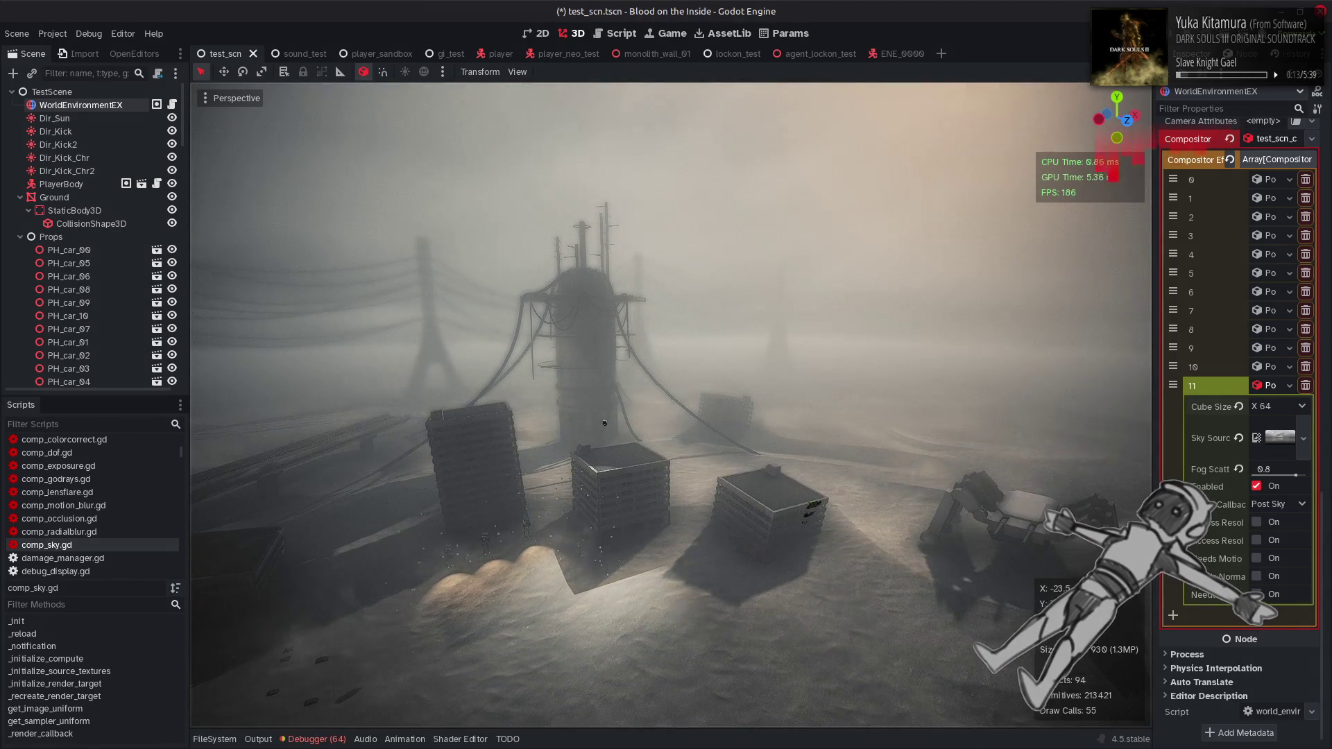
pyautogui.hotkey('ctrl', 's')
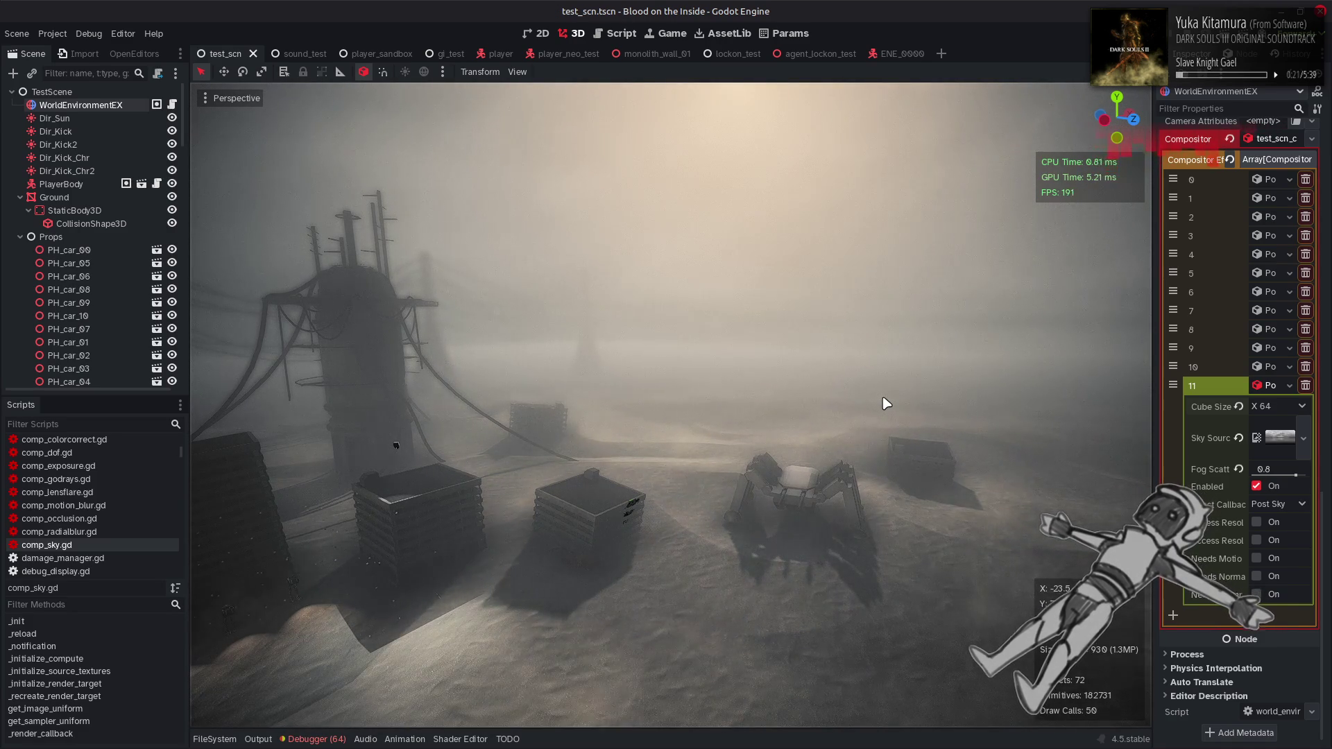
# Sweep compositor effect 11's Fog Scatter near zero and up to 0.9, then settle at 0.2
pyautogui.moveTo(1295, 476); pyautogui.dragTo(1210, 482)
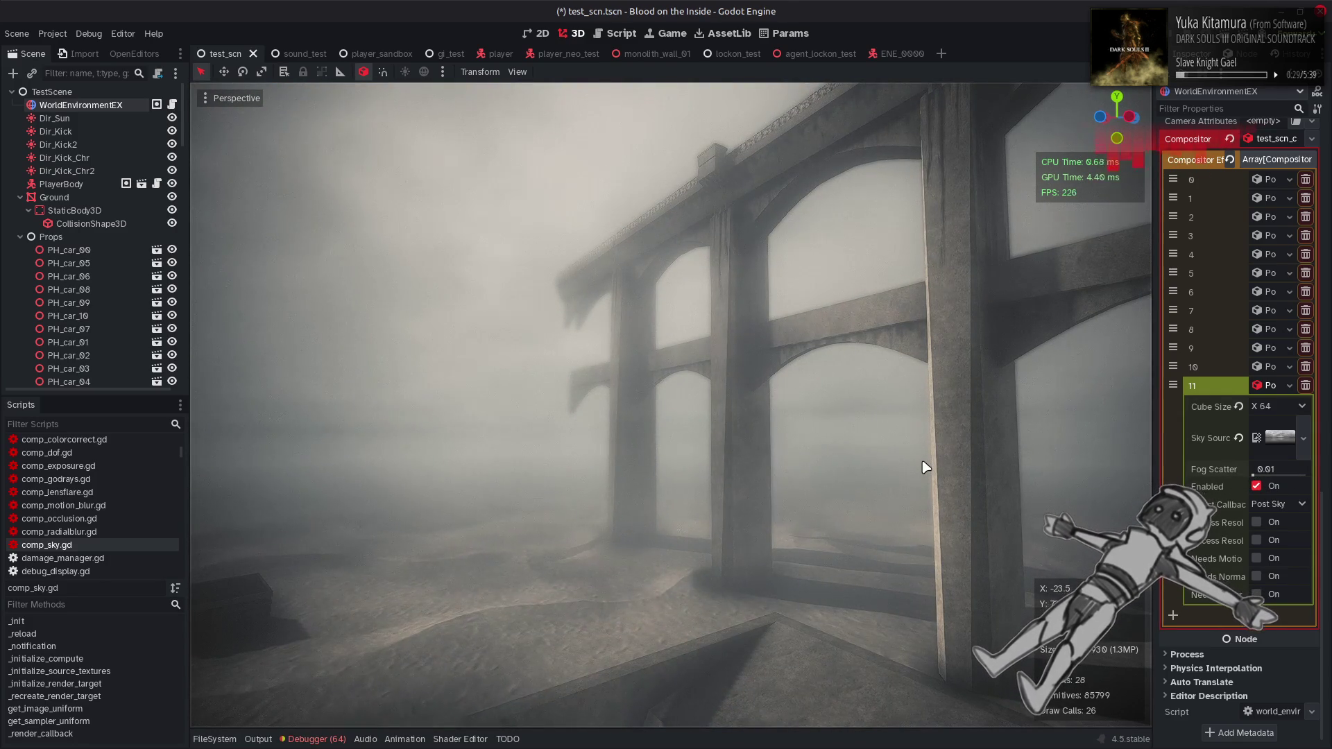
pyautogui.moveTo(1257, 475)
pyautogui.mouseDown()
pyautogui.moveTo(1315, 482)
pyautogui.moveTo(1257, 477)
pyautogui.moveTo(1264, 486)
pyautogui.mouseUp()
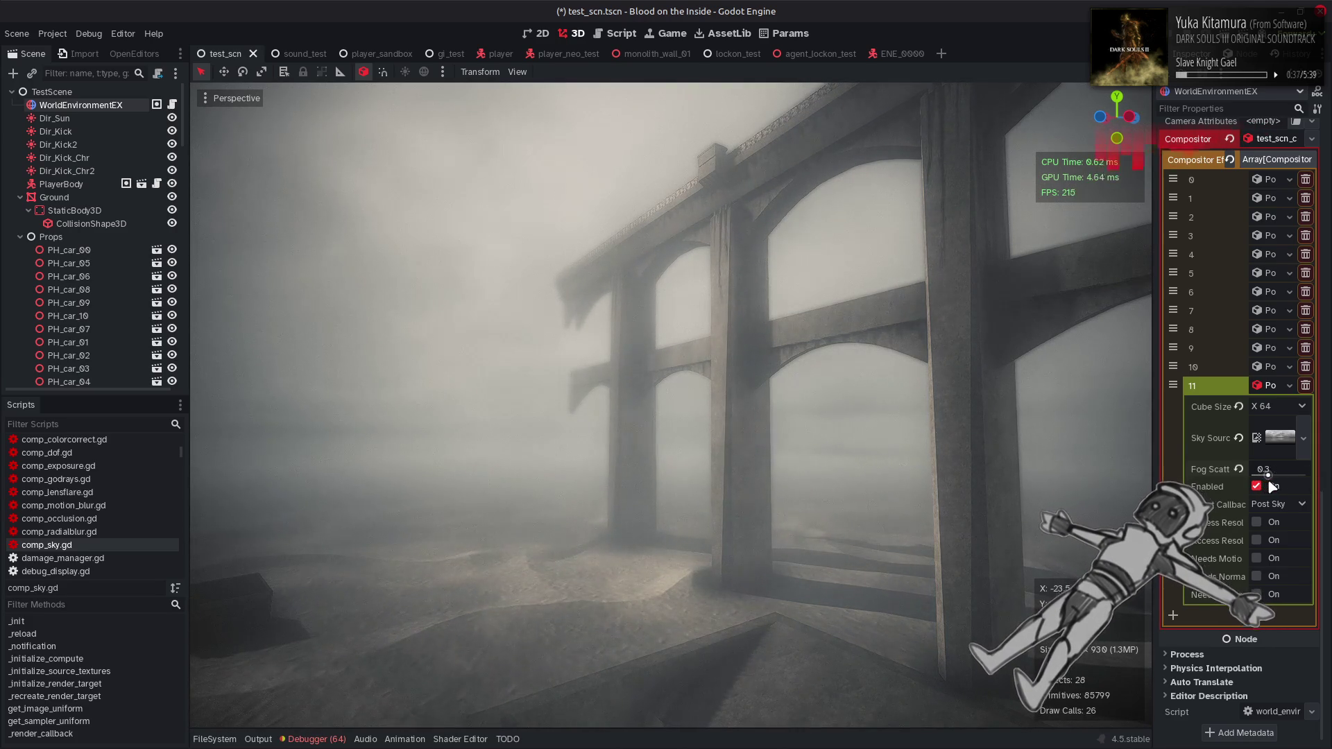
pyautogui.moveTo(1299, 484); pyautogui.dragTo(1261, 486)
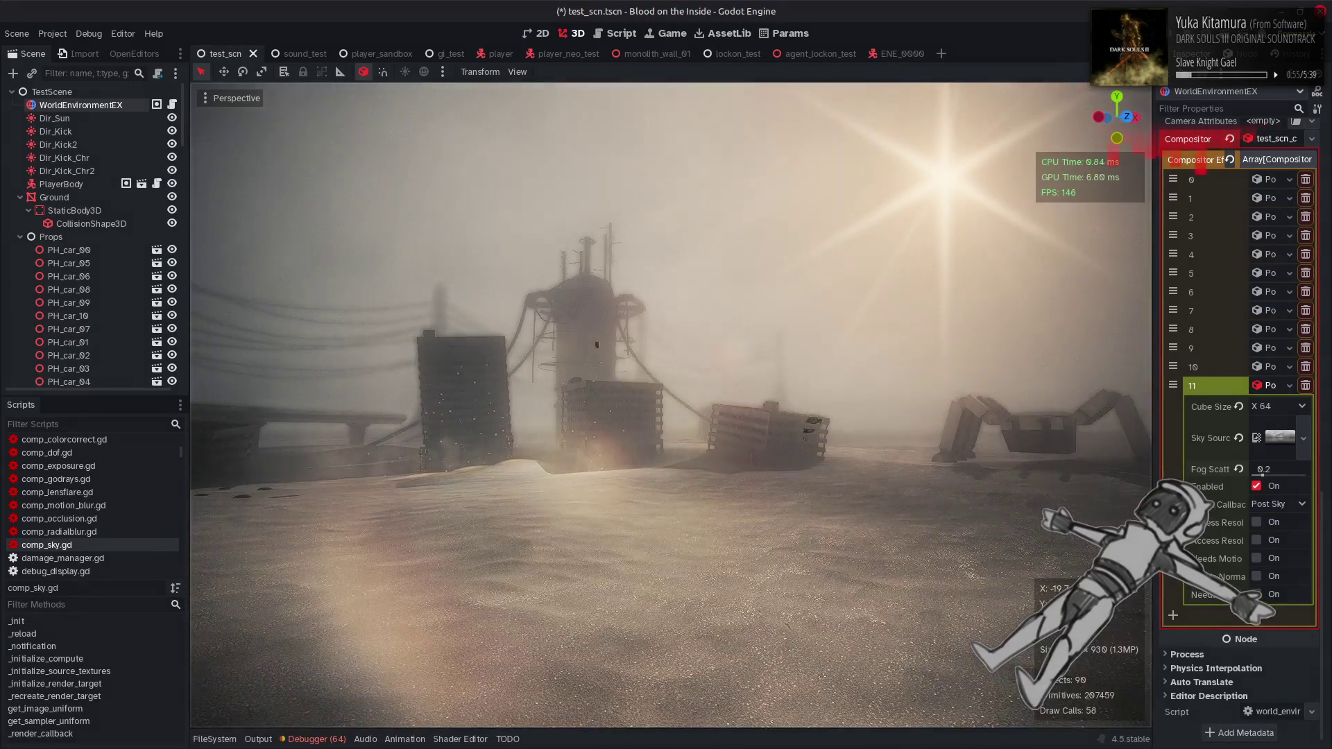
# Tick the WorldEnvironment's Fog checkbox, view the spider machine in fog, and save the scene
pyautogui.scroll(10, 1213, 327)
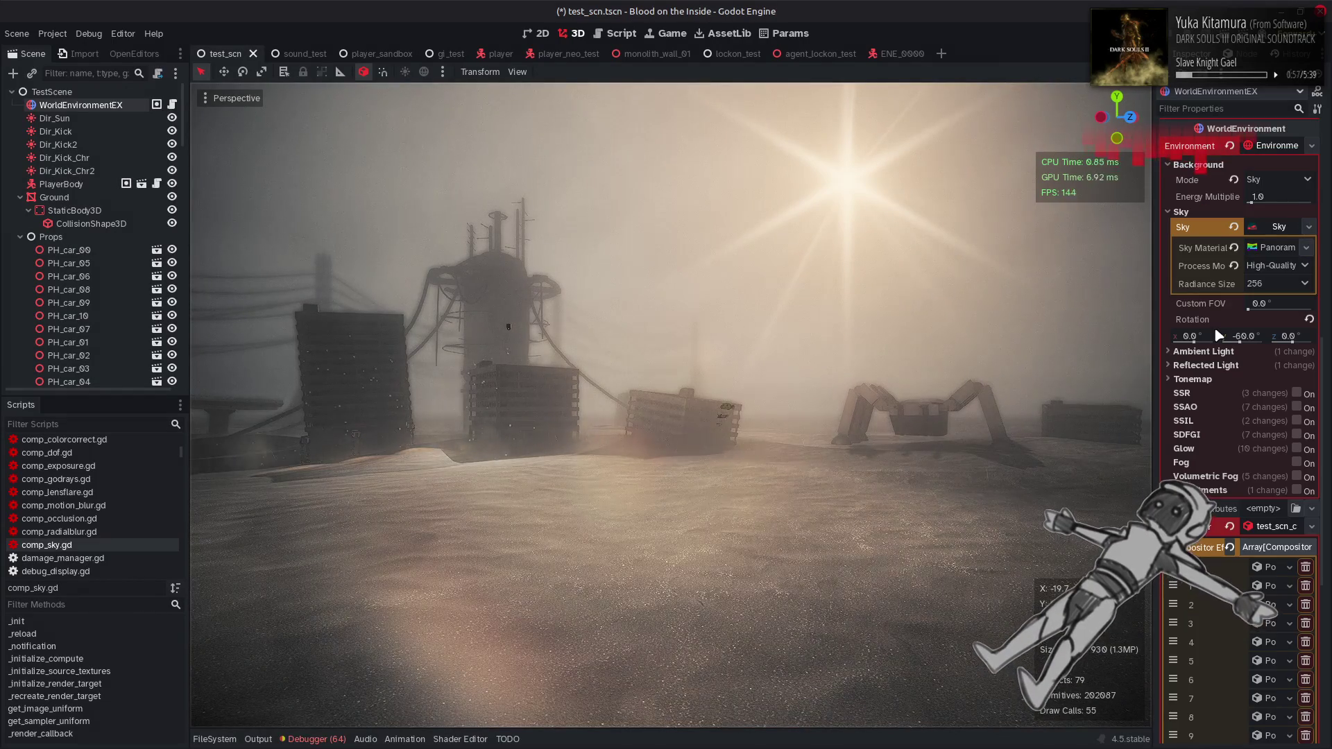
pyautogui.click(1296, 463)
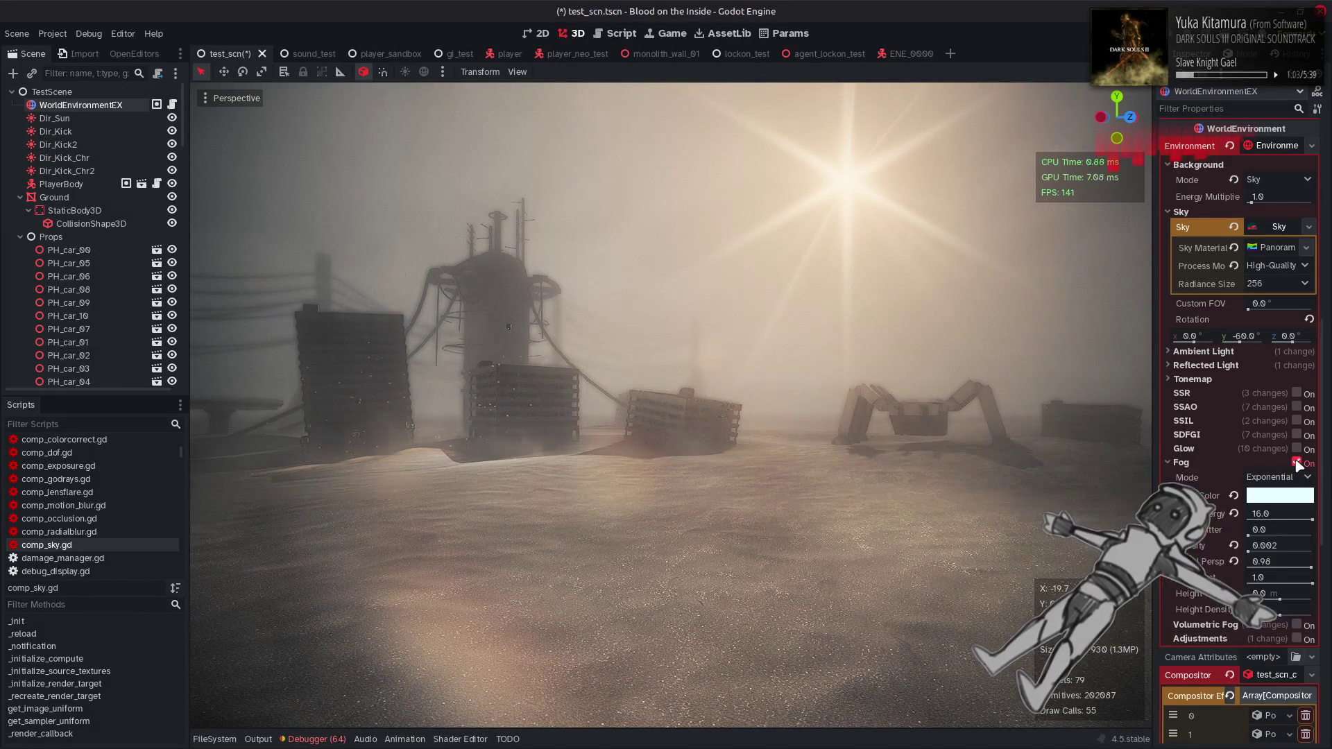
pyautogui.moveTo(509, 325); pyautogui.dragTo(756, 348)
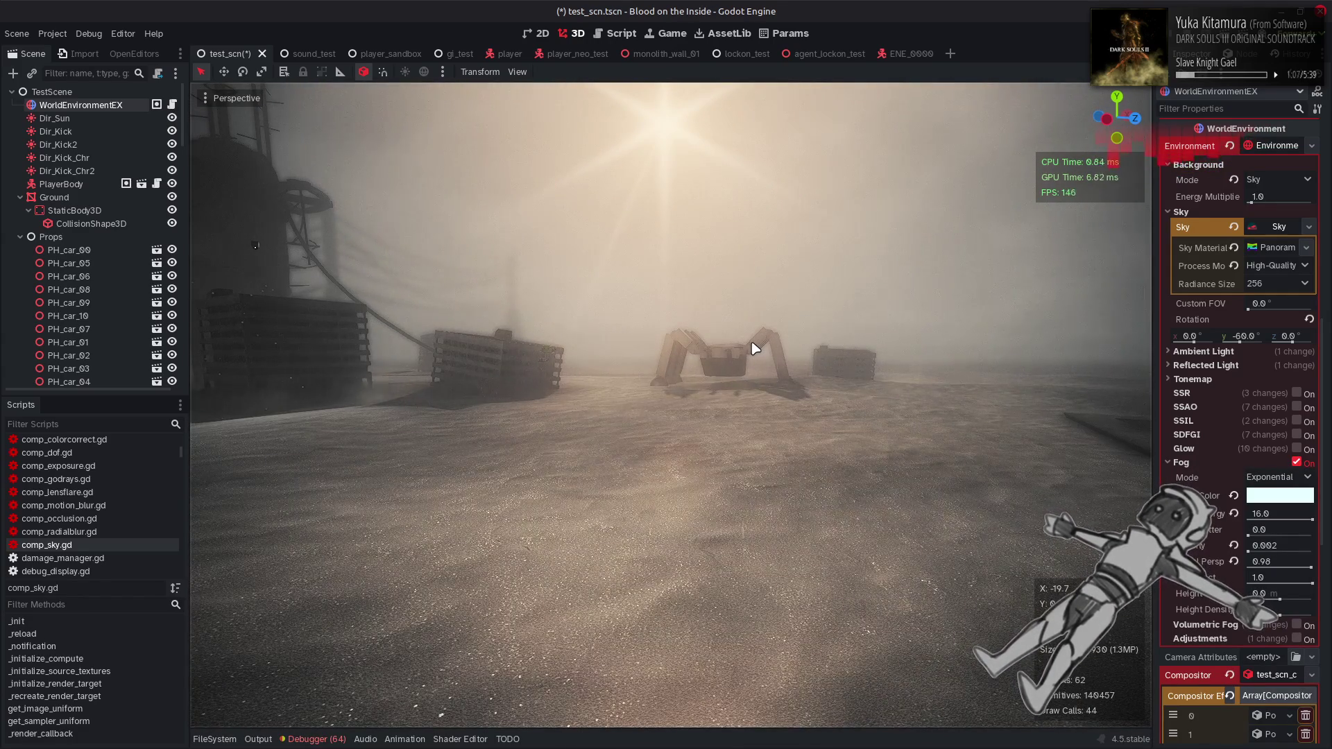
pyautogui.hotkey('ctrl', 's')
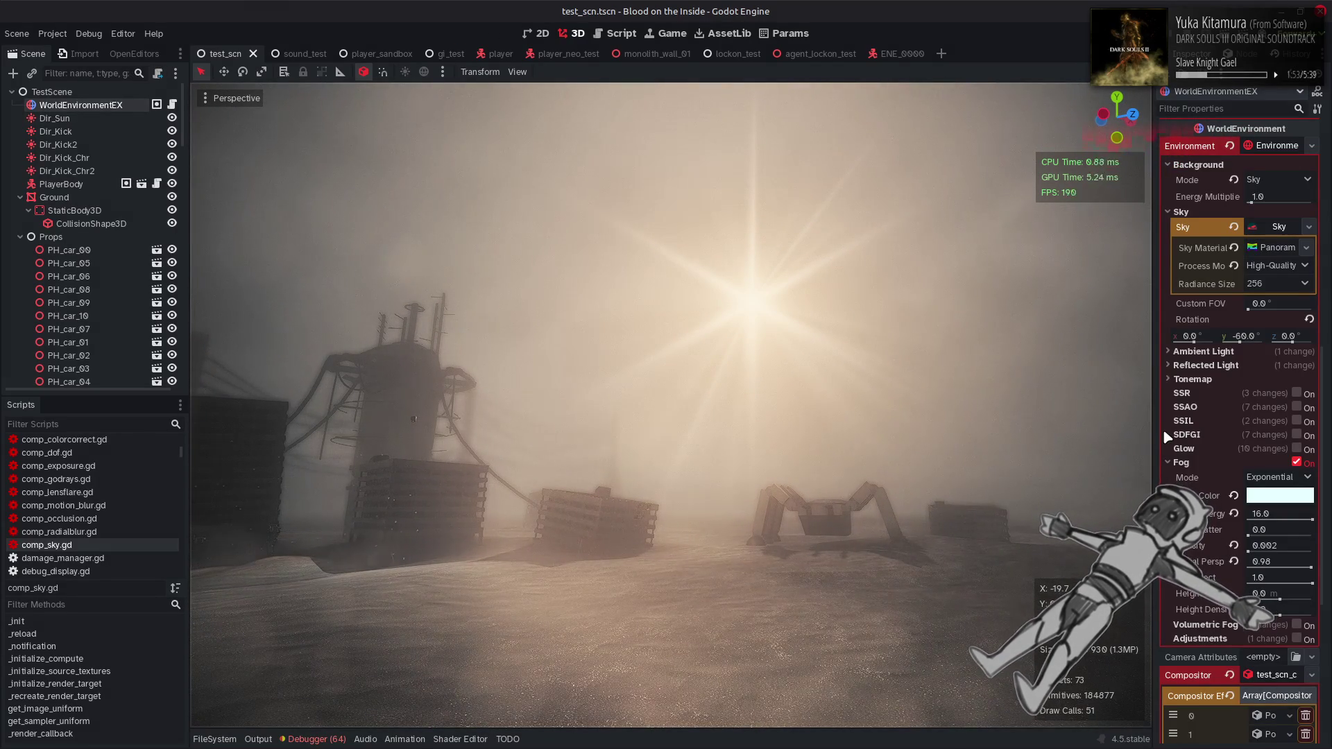
pyautogui.scroll(-5, 1188, 424)
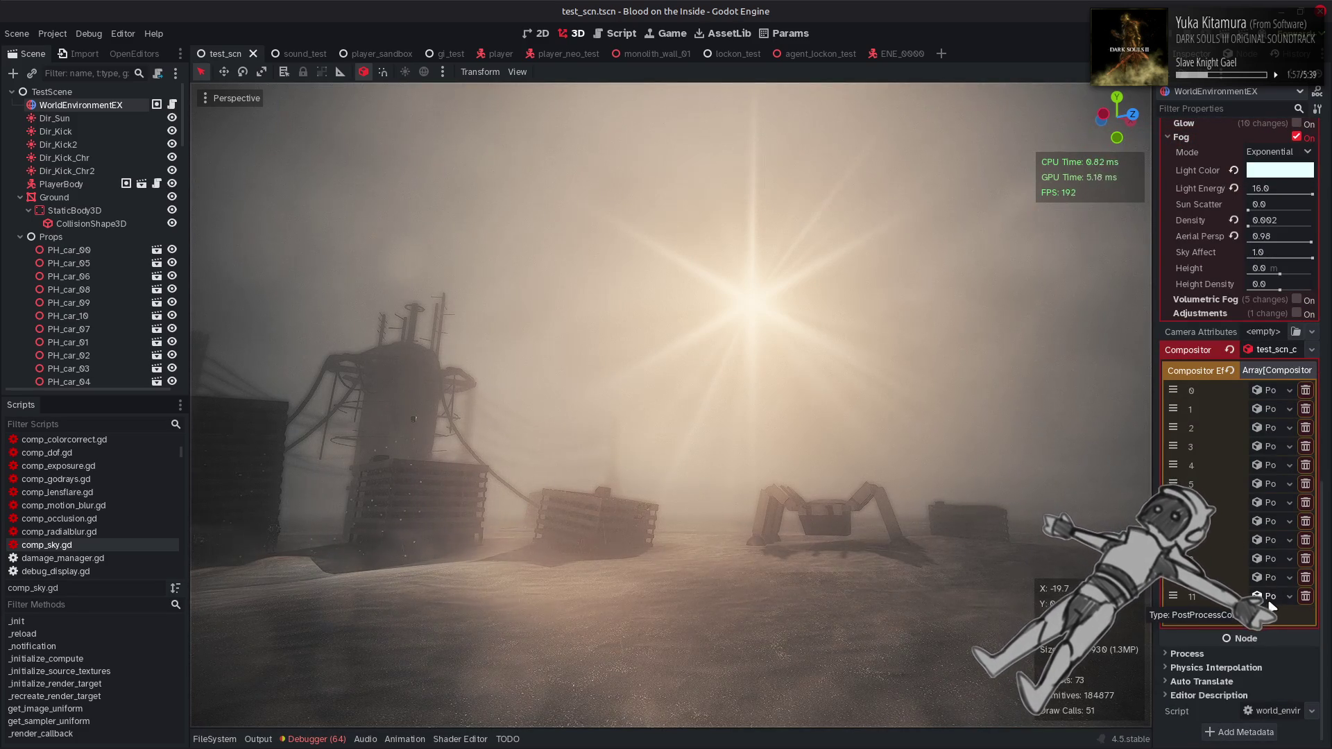
# Expand compositor effect 6 with its Tonemap and Bloom groups, facing the foggy structures
pyautogui.click(1271, 578)
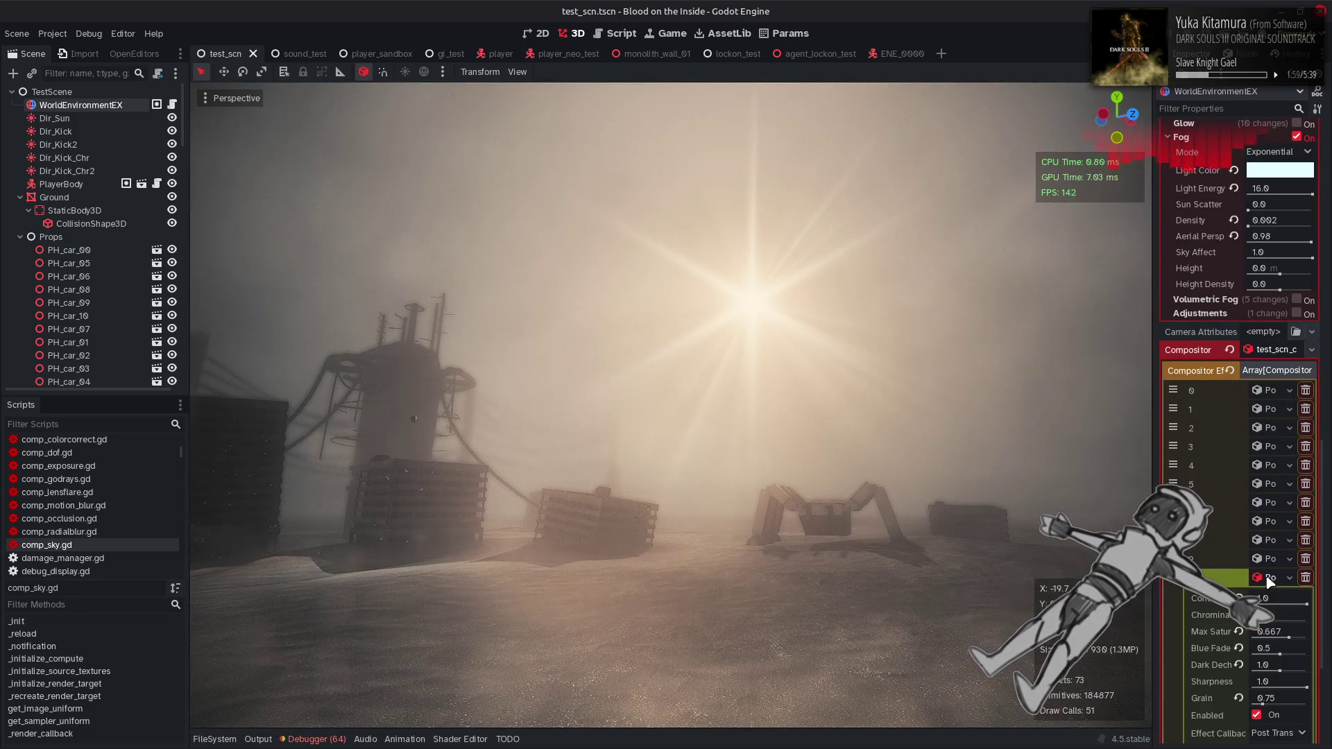
pyautogui.scroll(-1, 1212, 570)
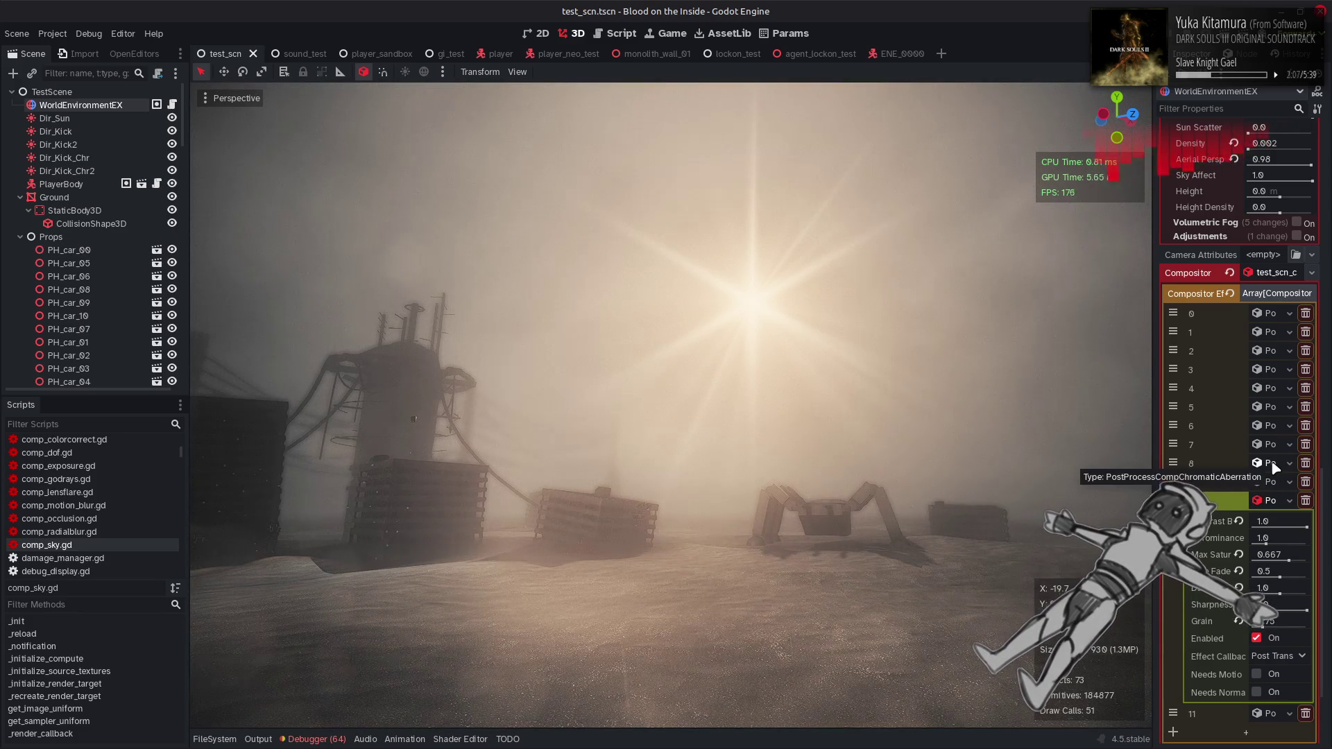
pyautogui.click(1275, 423)
pyautogui.click(1234, 529)
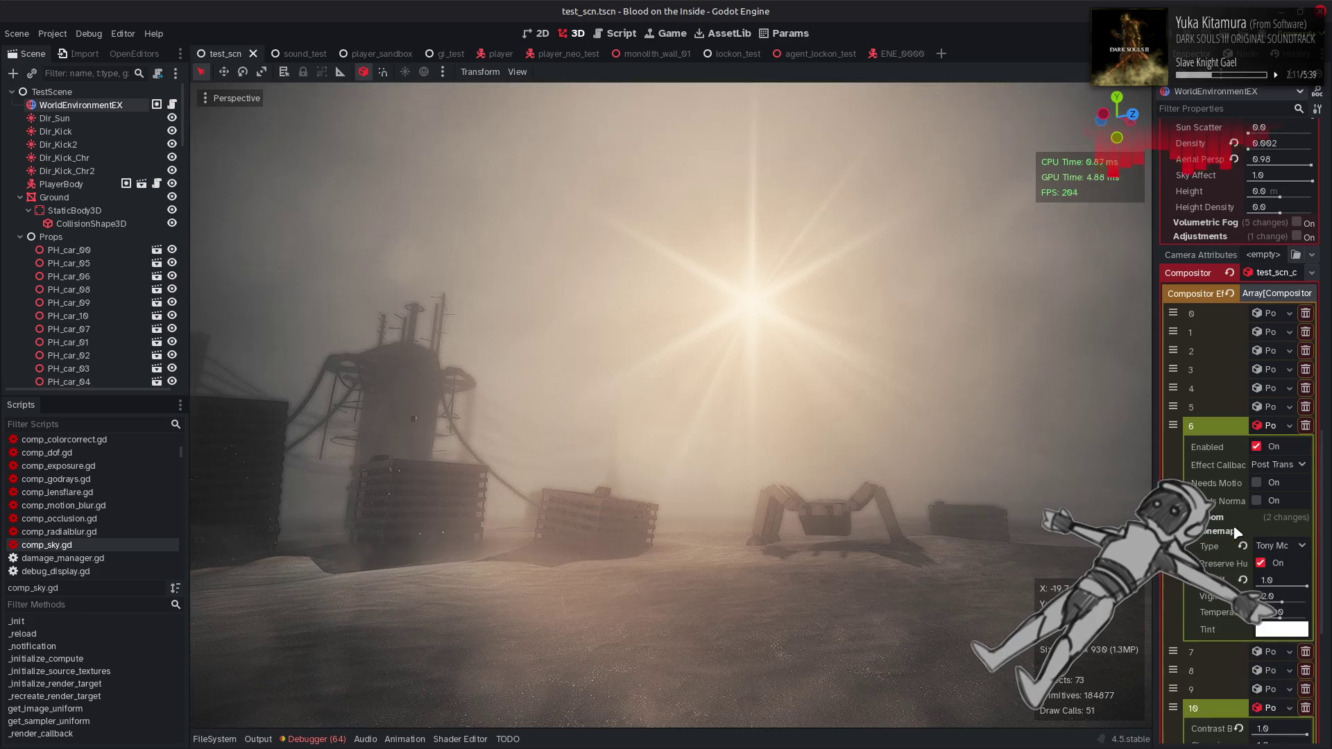
pyautogui.click(1234, 517)
pyautogui.moveTo(957, 416); pyautogui.dragTo(979, 427)
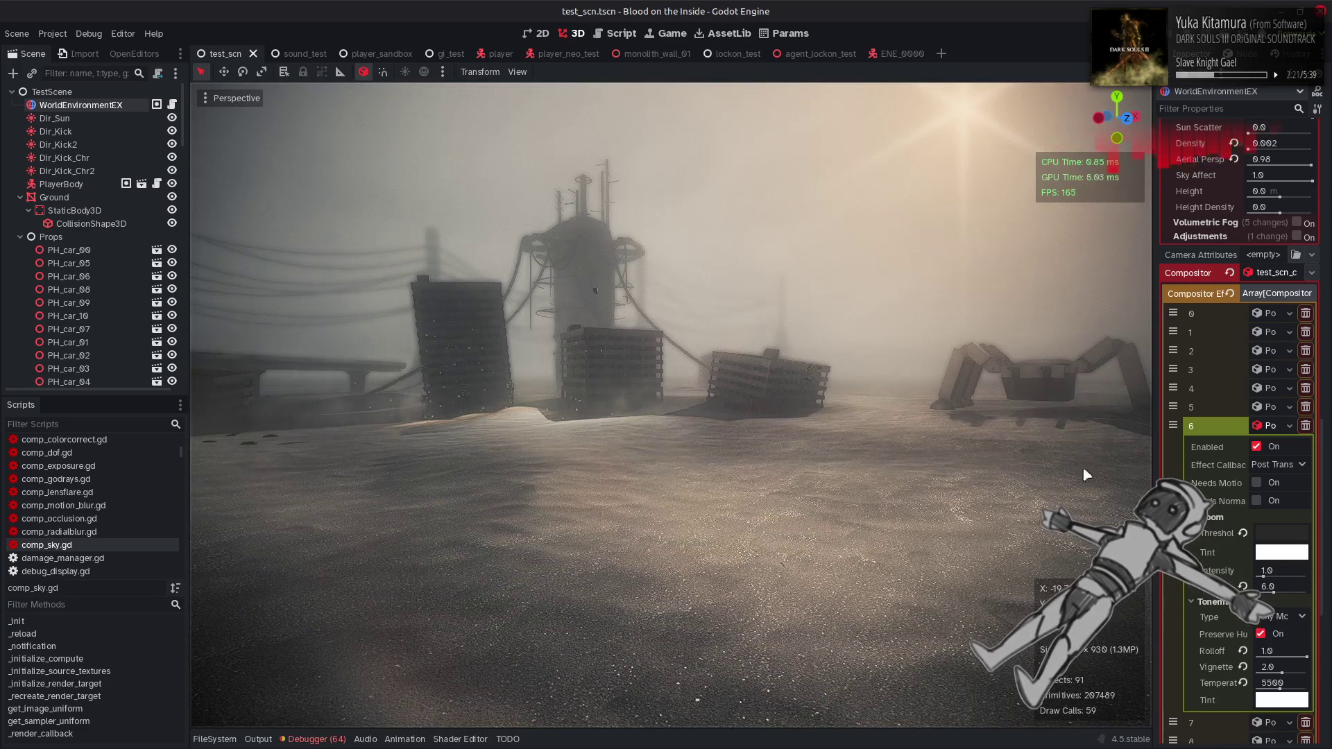
# Preview the Logistic, Linear, Tony McMapface, AgX and Cineon tonemappers on compositor effect 6
pyautogui.click(1279, 616)
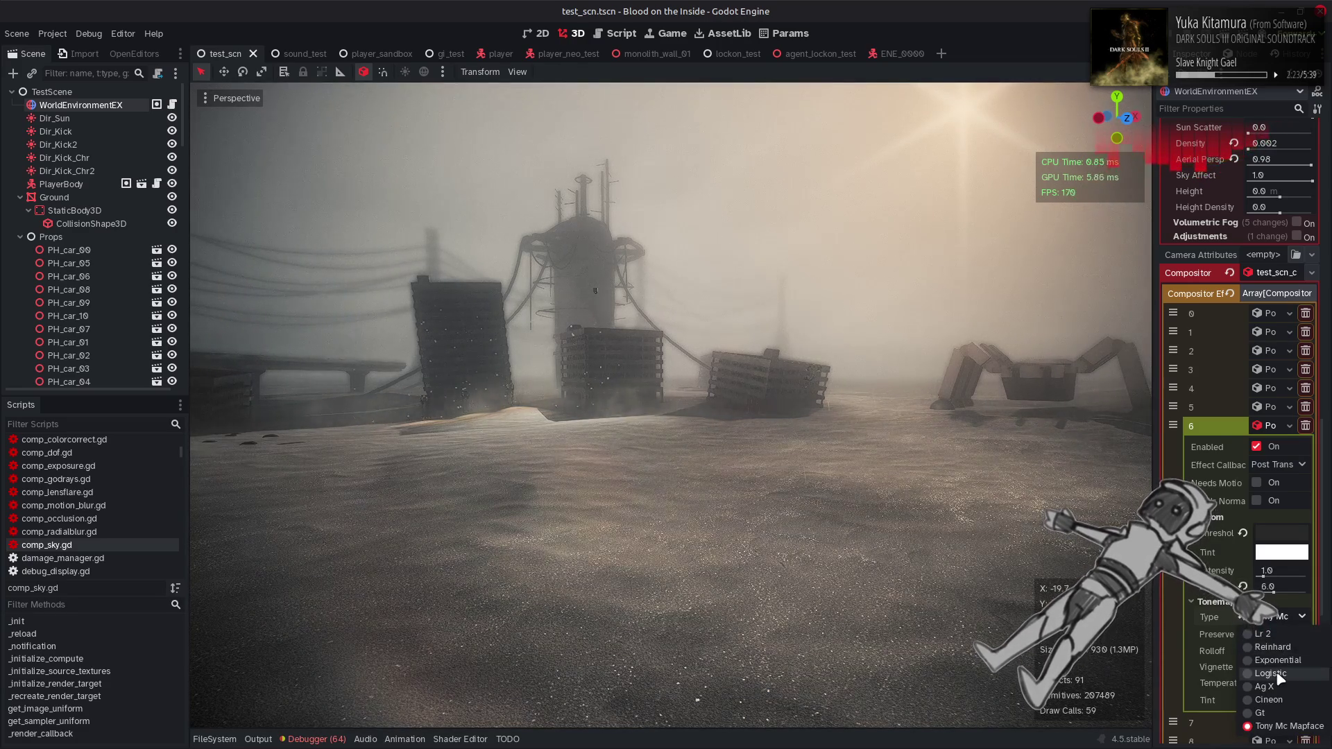
pyautogui.click(1276, 668)
pyautogui.click(1284, 618)
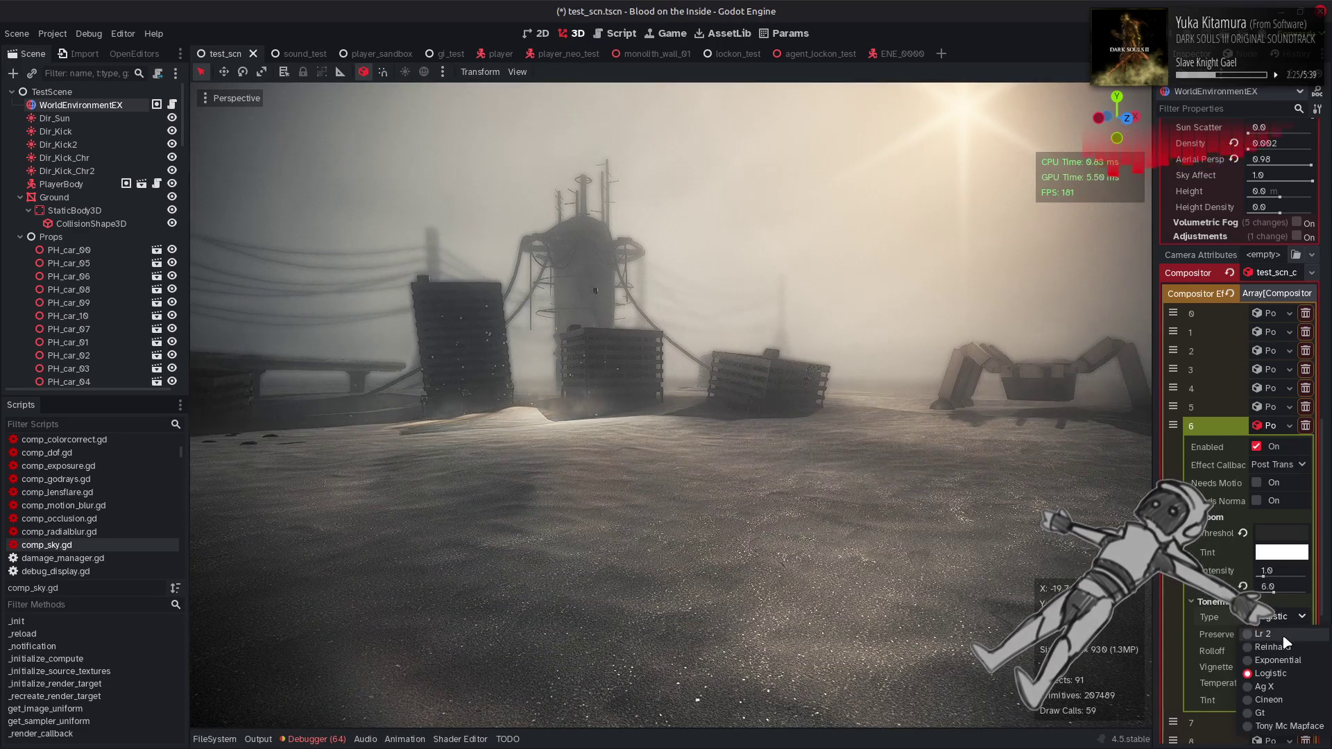
pyautogui.click(1283, 634)
pyautogui.click(1284, 617)
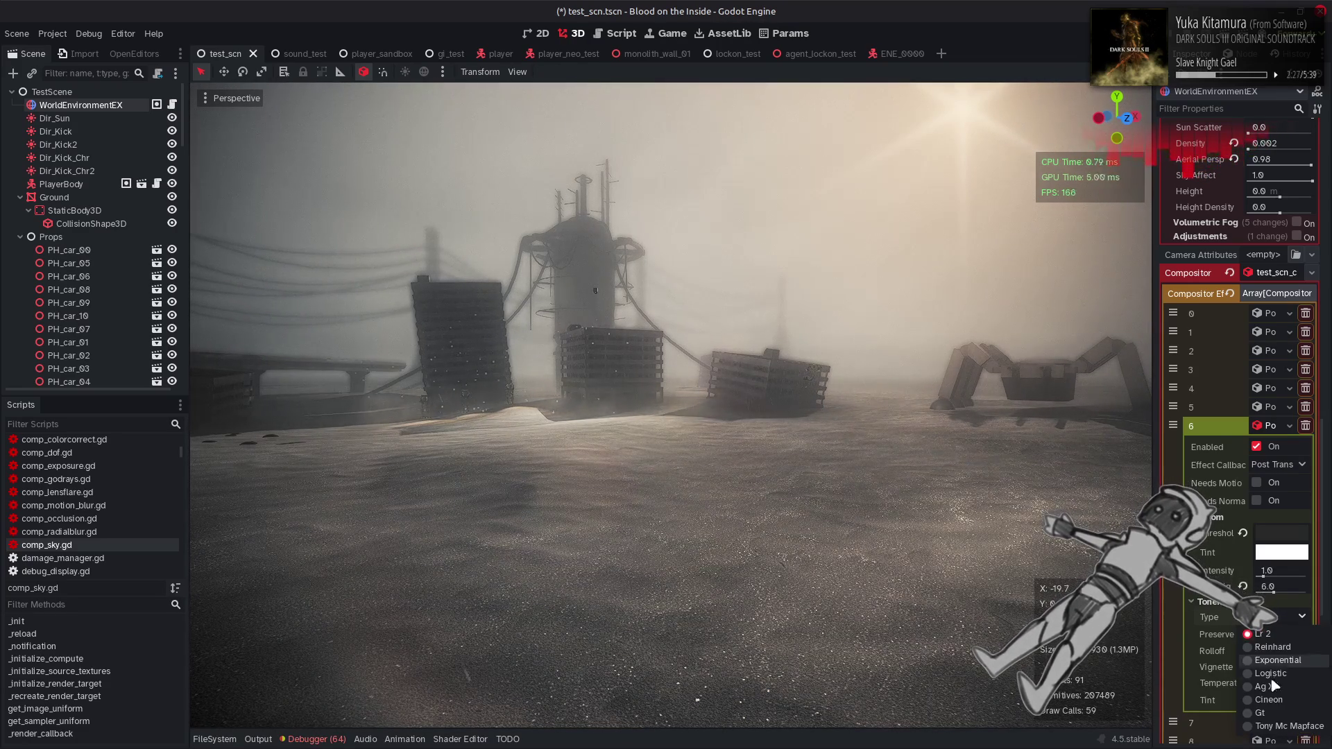
pyautogui.click(1276, 726)
pyautogui.click(1283, 616)
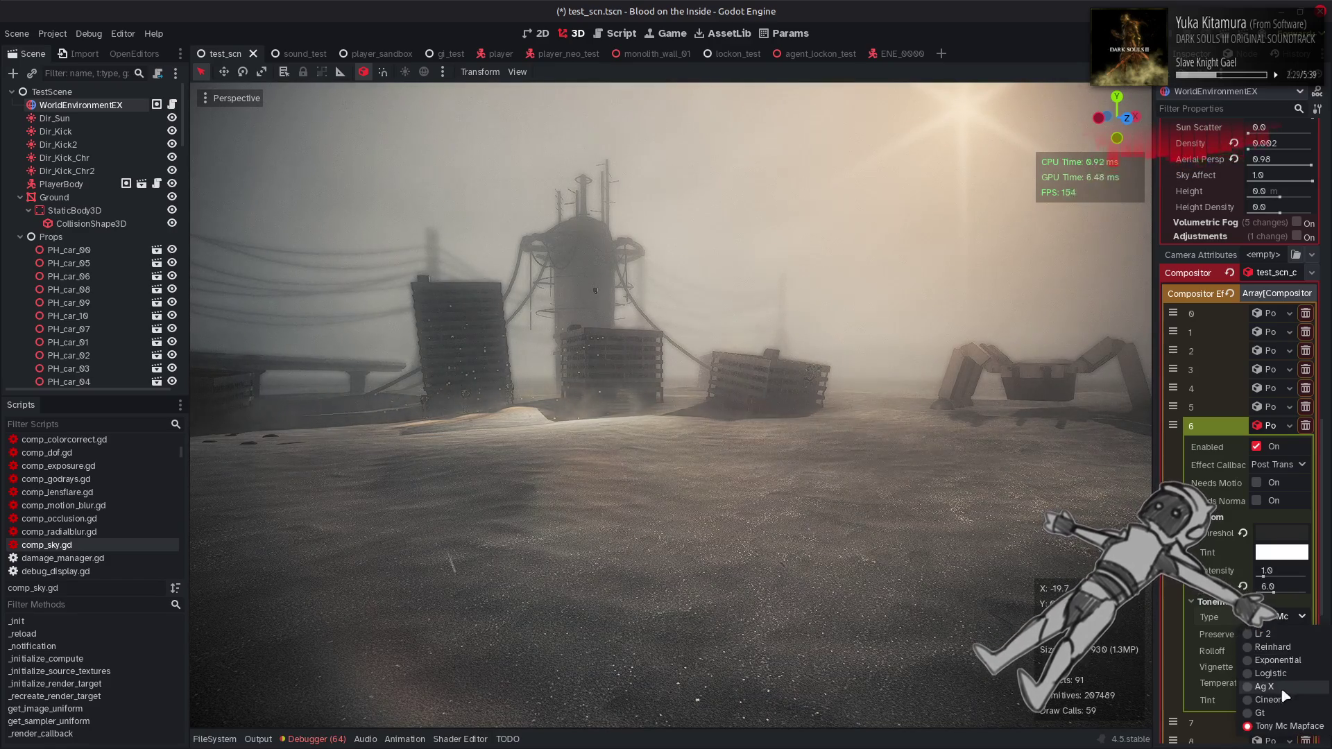
pyautogui.click(1282, 688)
pyautogui.click(1277, 616)
pyautogui.click(1283, 706)
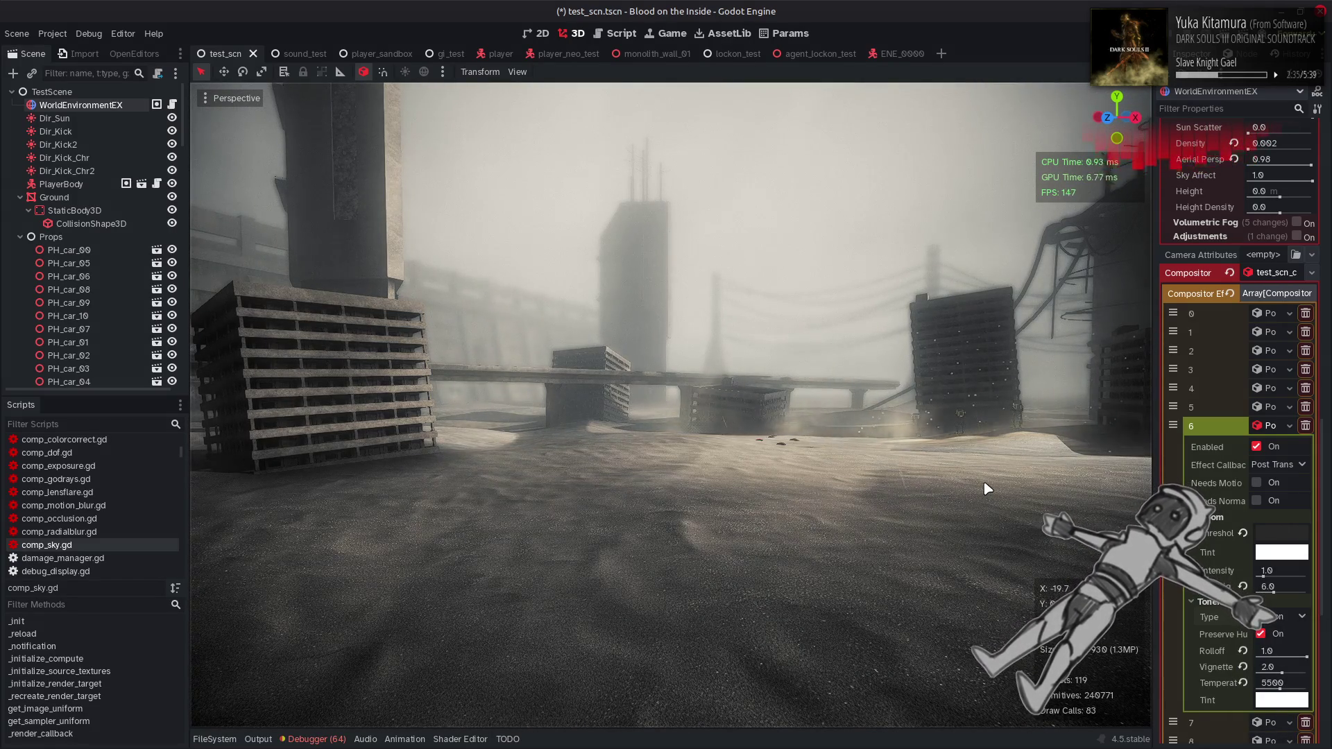
# Fly toward the tall pillars and compare Reinhard and Exponential before returning to Logistic
pyautogui.rightClick(980, 485)
pyautogui.press('w')
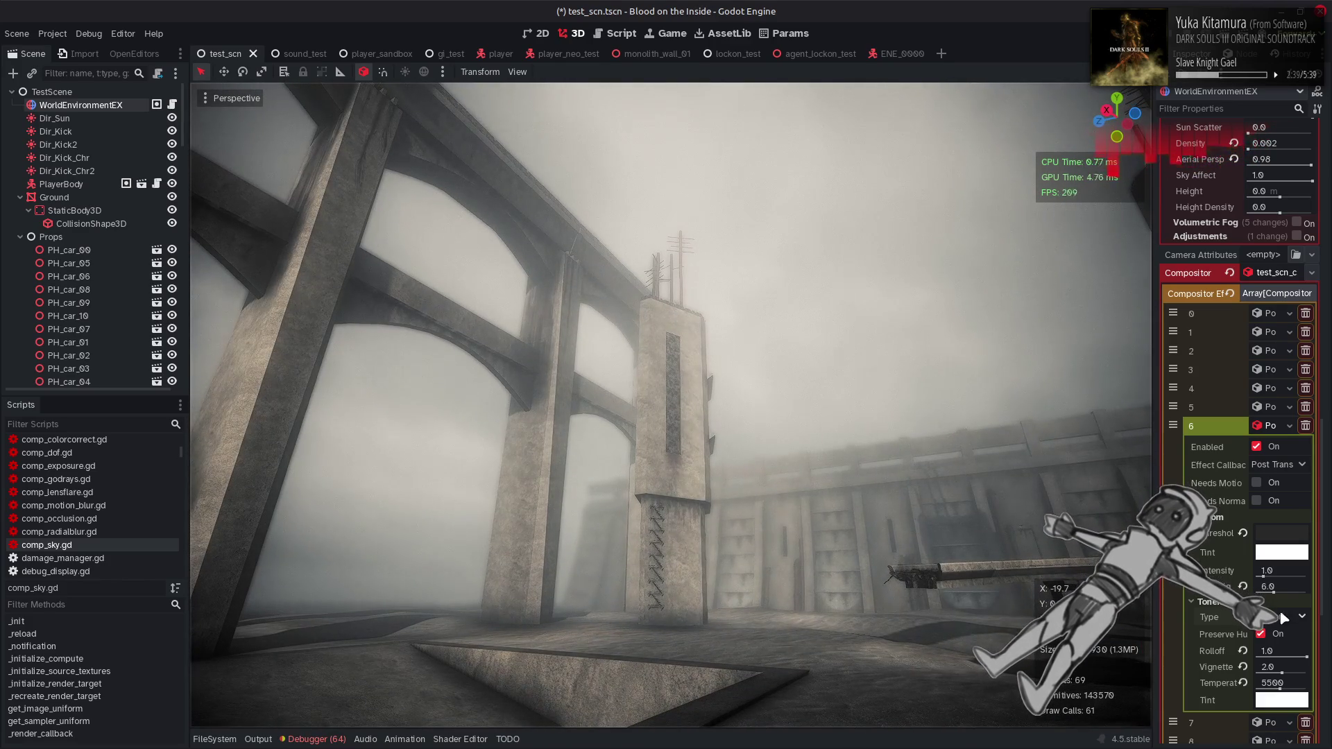
pyautogui.click(1280, 616)
pyautogui.click(1283, 647)
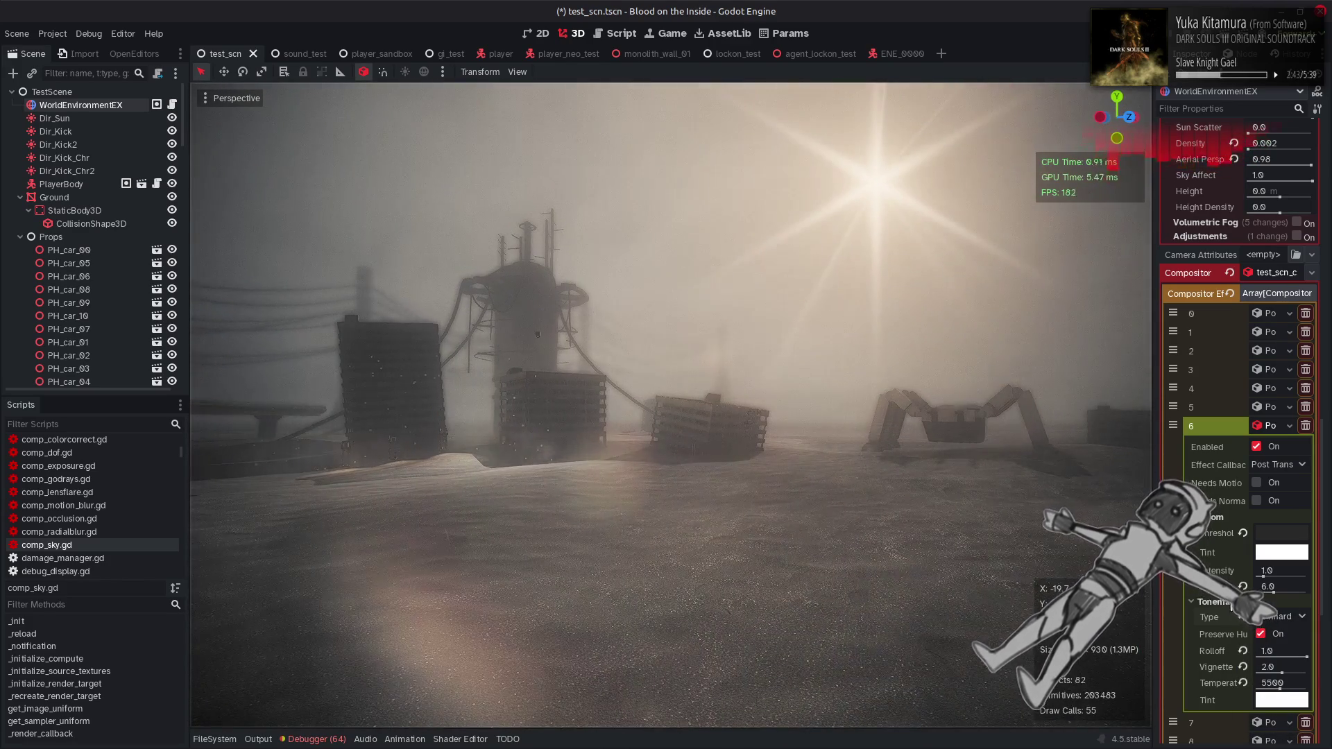
pyautogui.click(1276, 616)
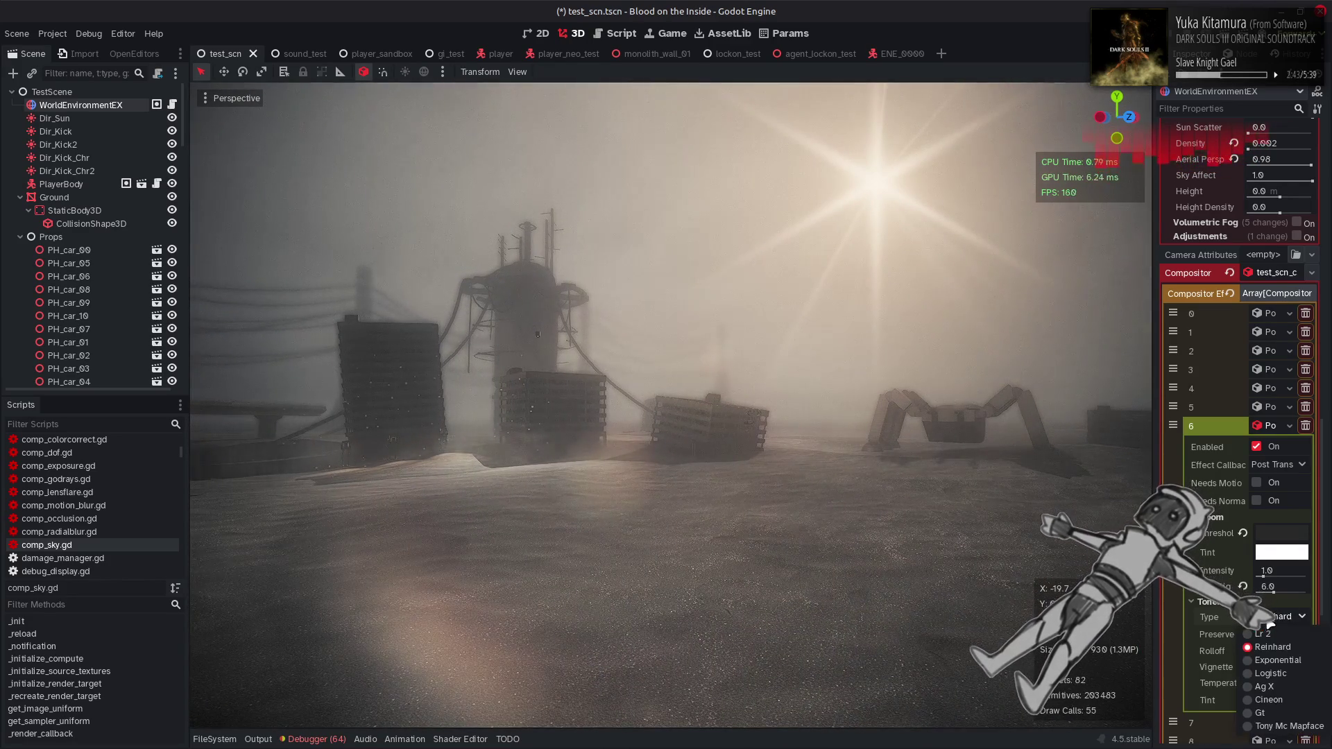
pyautogui.click(1271, 630)
pyautogui.click(1275, 617)
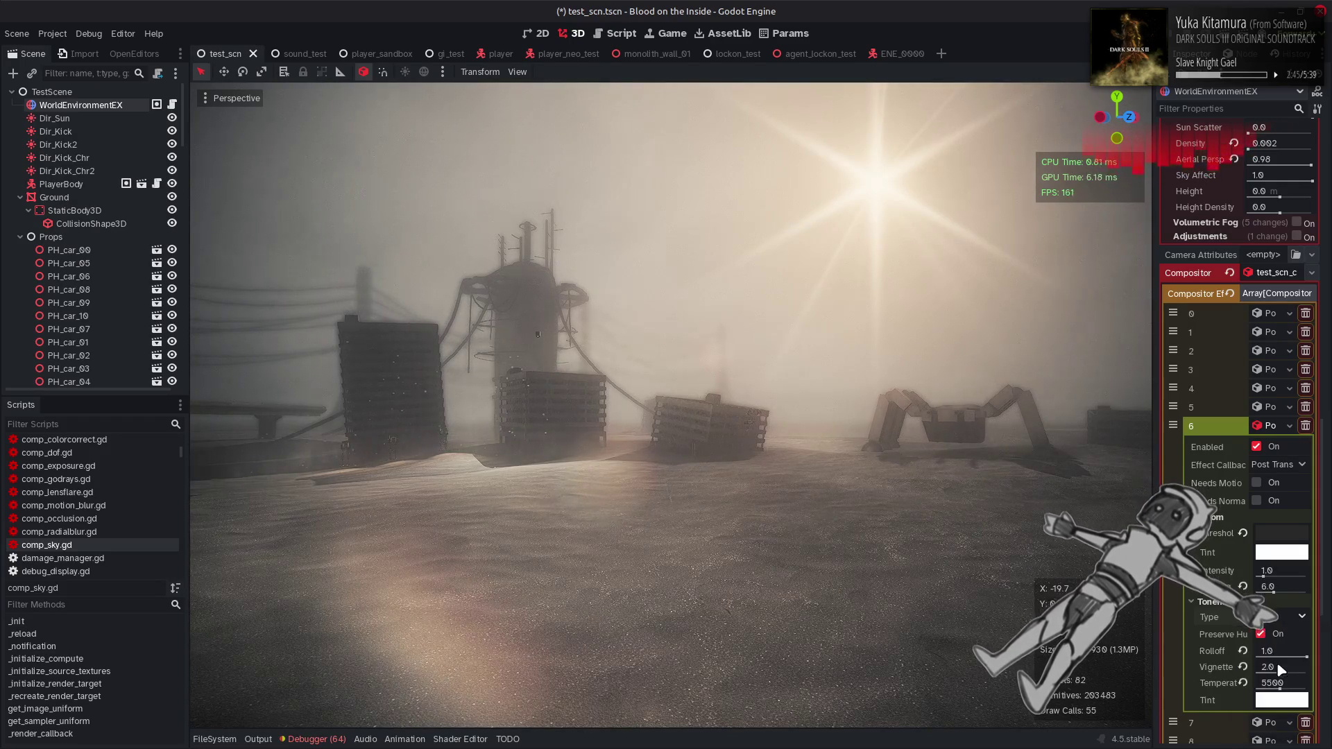
pyautogui.click(1277, 659)
pyautogui.click(1276, 616)
pyautogui.click(1270, 673)
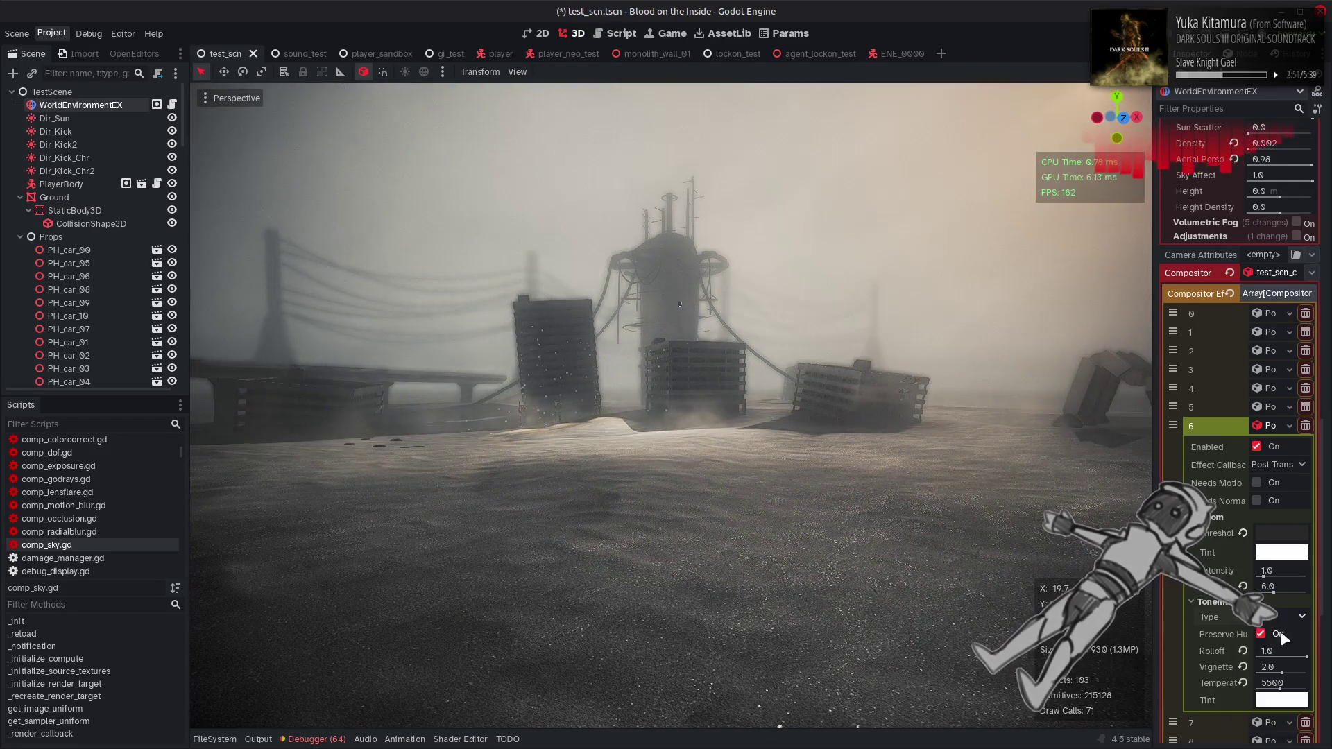
pyautogui.click(1277, 617)
pyautogui.click(1276, 674)
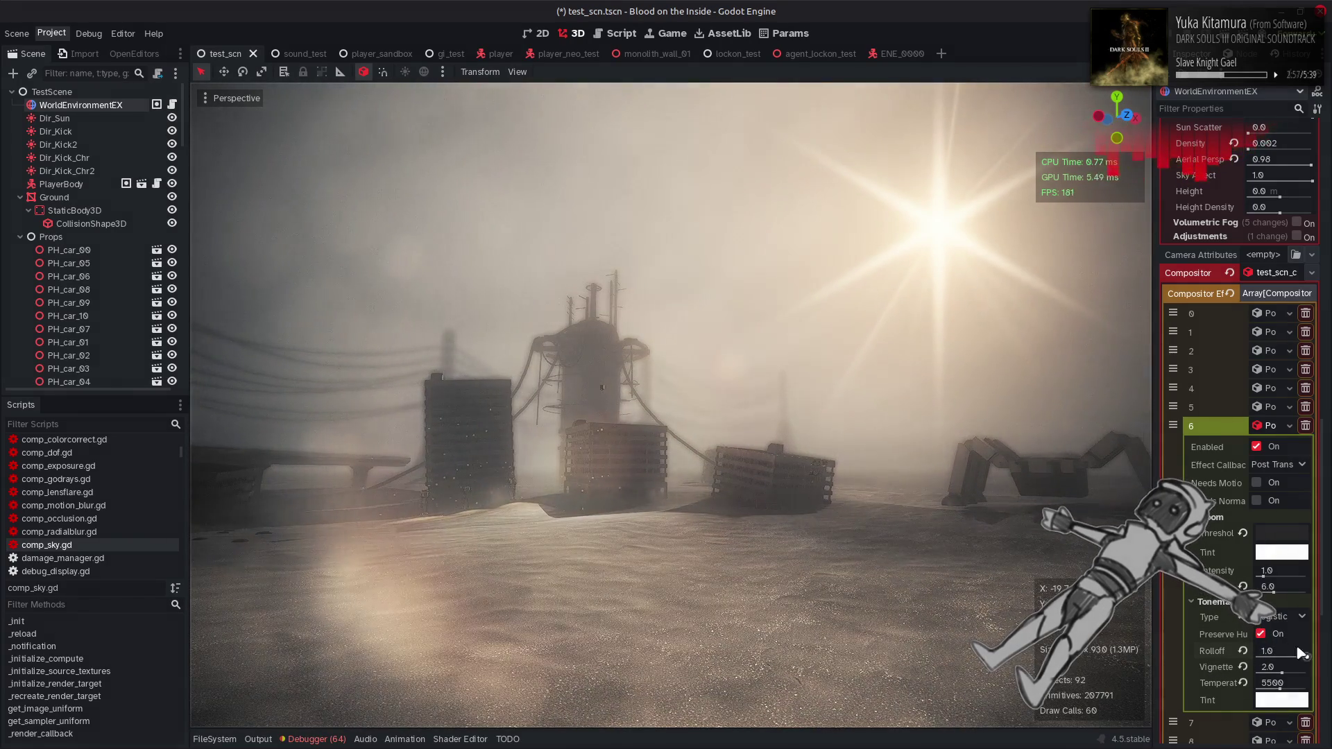
# Experiment with tonemap Rolloff and Preserve Hue, keeping Preserve Hue on and Rolloff near 0.77
pyautogui.moveTo(1307, 656); pyautogui.dragTo(1194, 656)
pyautogui.hotkey('ctrl', 'z')
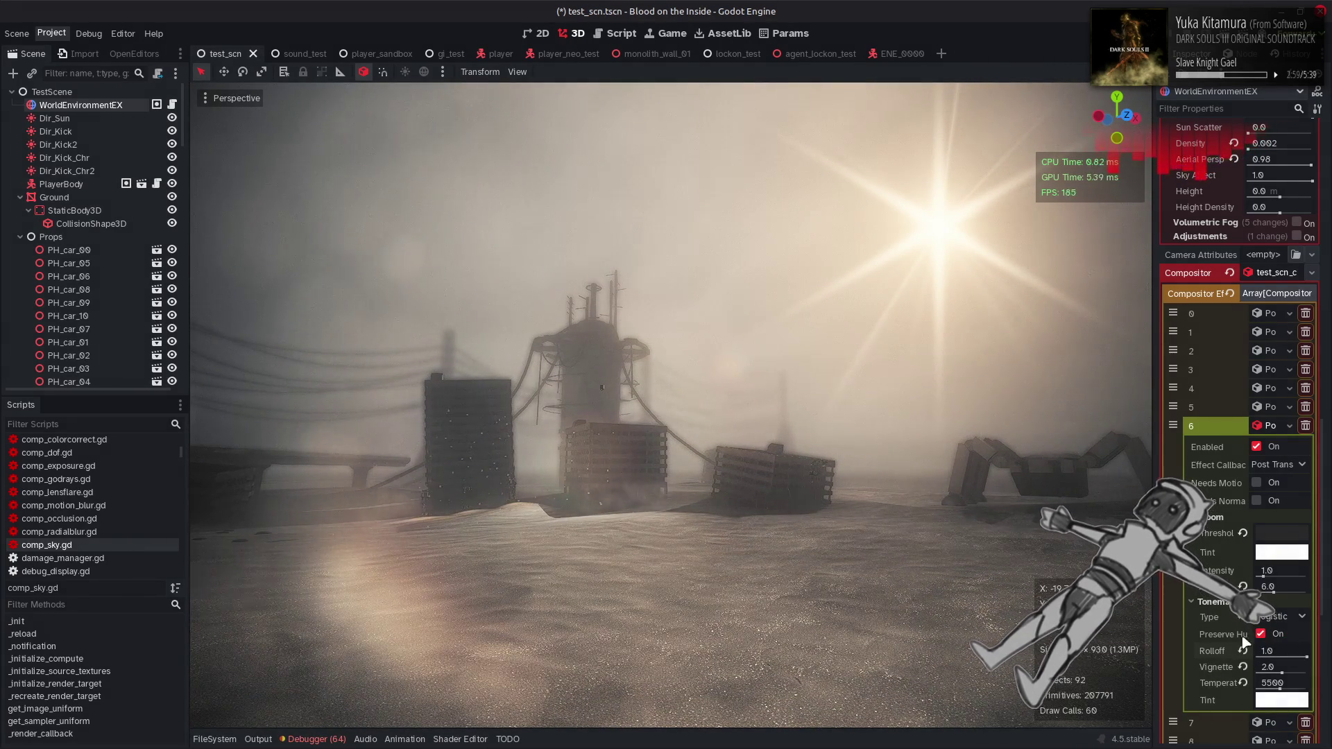
pyautogui.click(1259, 634)
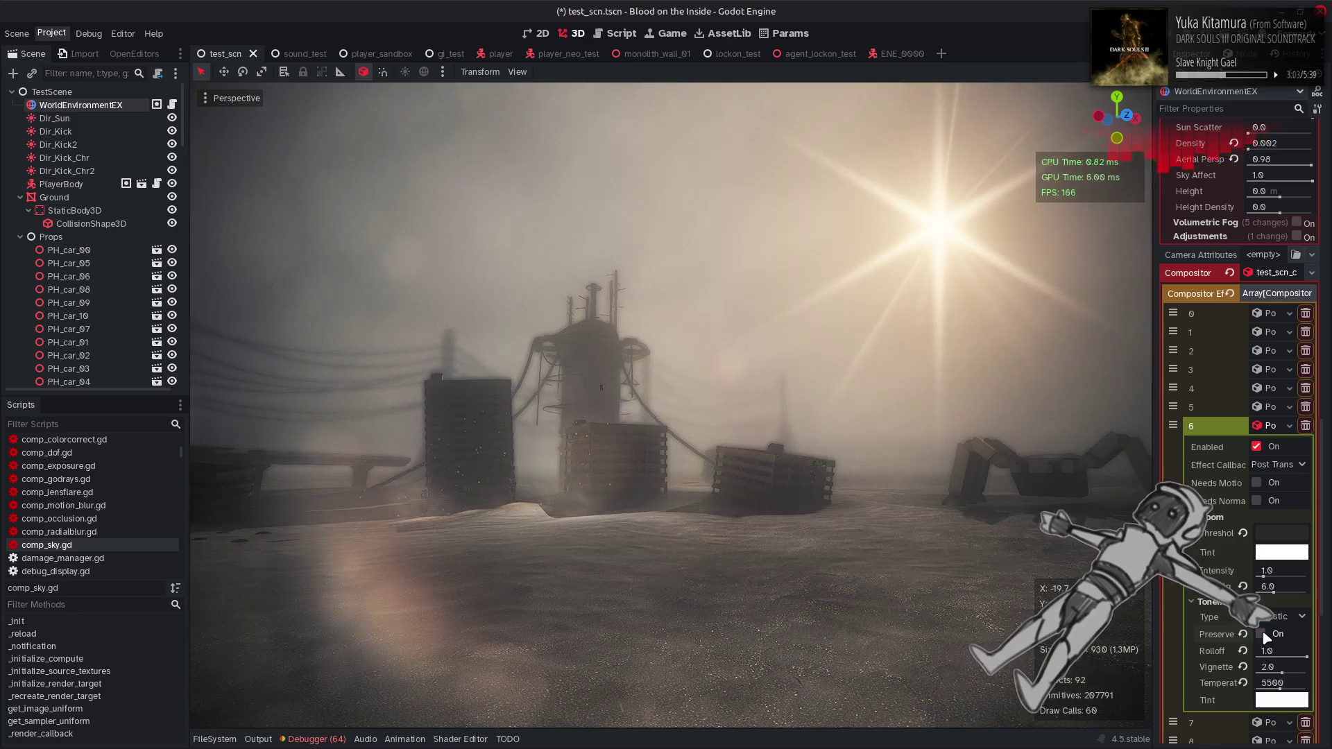
pyautogui.click(1260, 634)
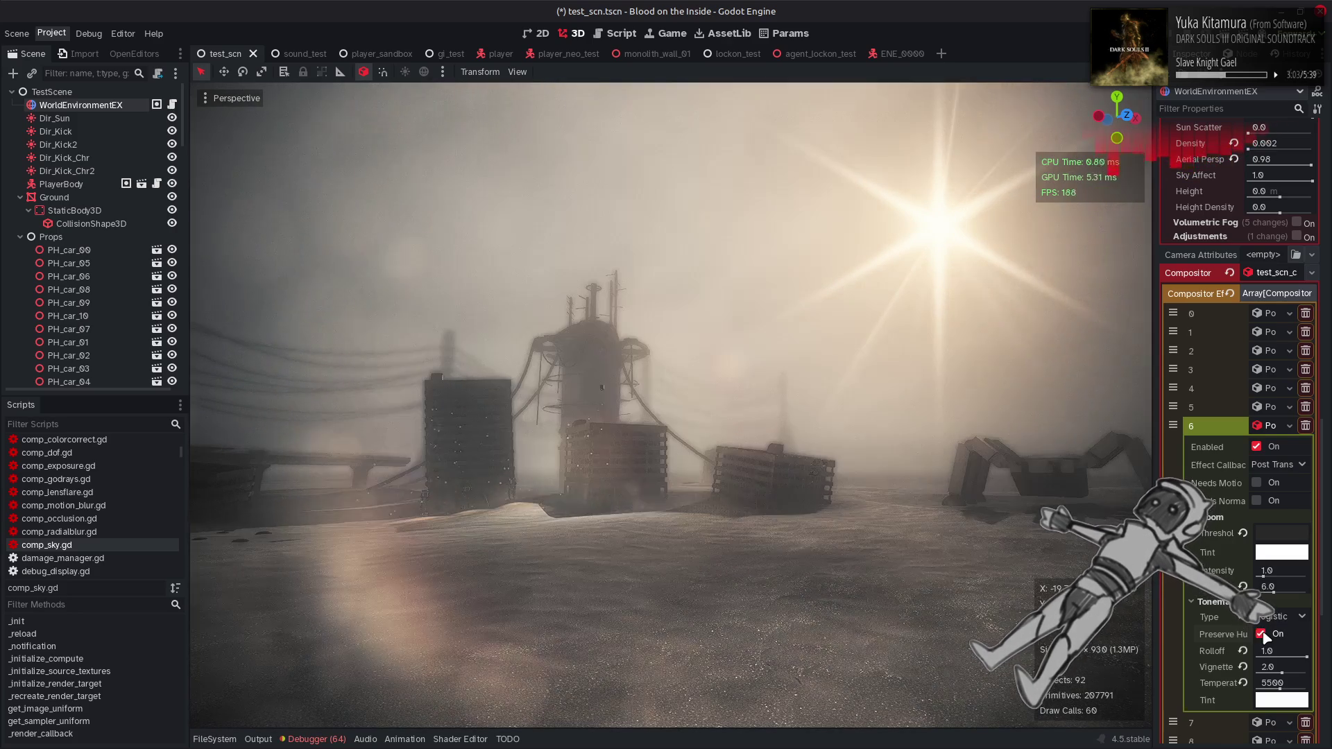
pyautogui.click(1242, 650)
pyautogui.moveTo(1281, 656)
pyautogui.mouseDown()
pyautogui.moveTo(1294, 656)
pyautogui.moveTo(1243, 652)
pyautogui.mouseUp()
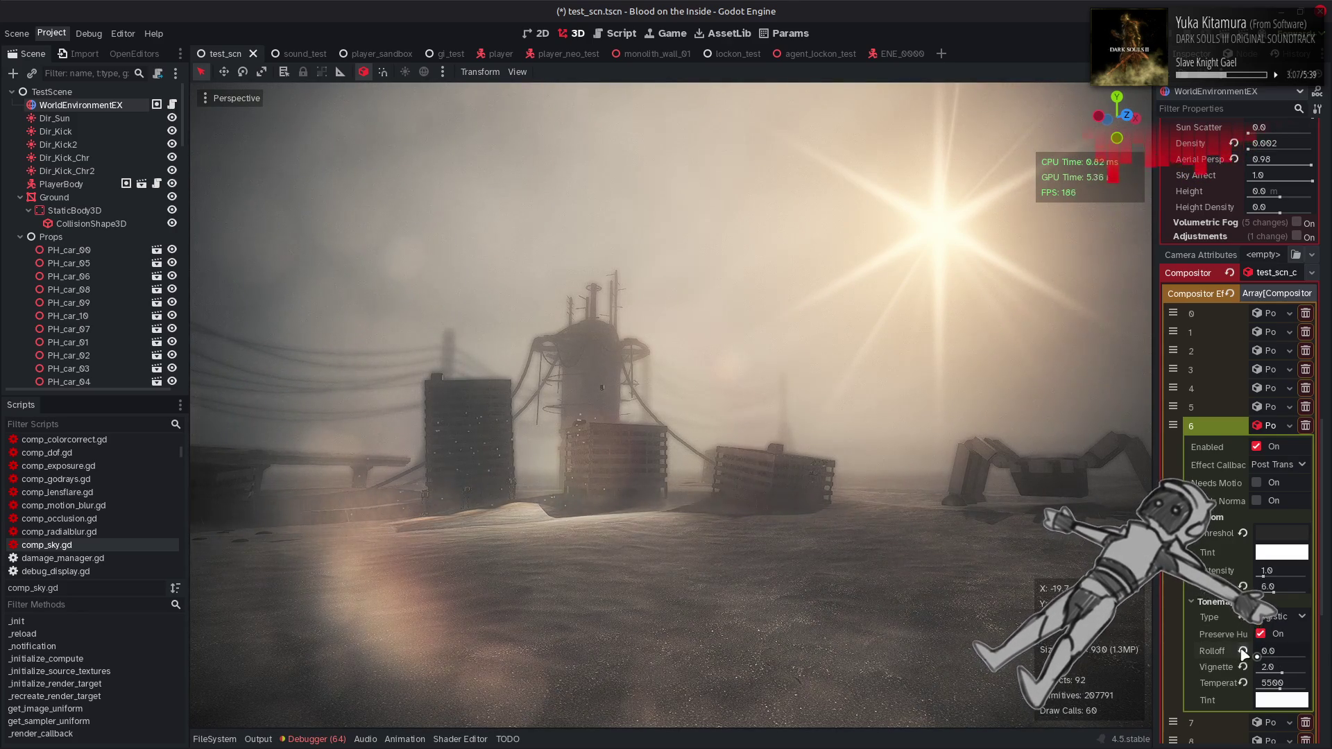
pyautogui.moveTo(1030, 524); pyautogui.dragTo(1030, 523)
# Cycle again through the Linear, Reinhard, Exponential, AgX, Tony McMapface and Cineon tonemappers
pyautogui.click(1275, 619)
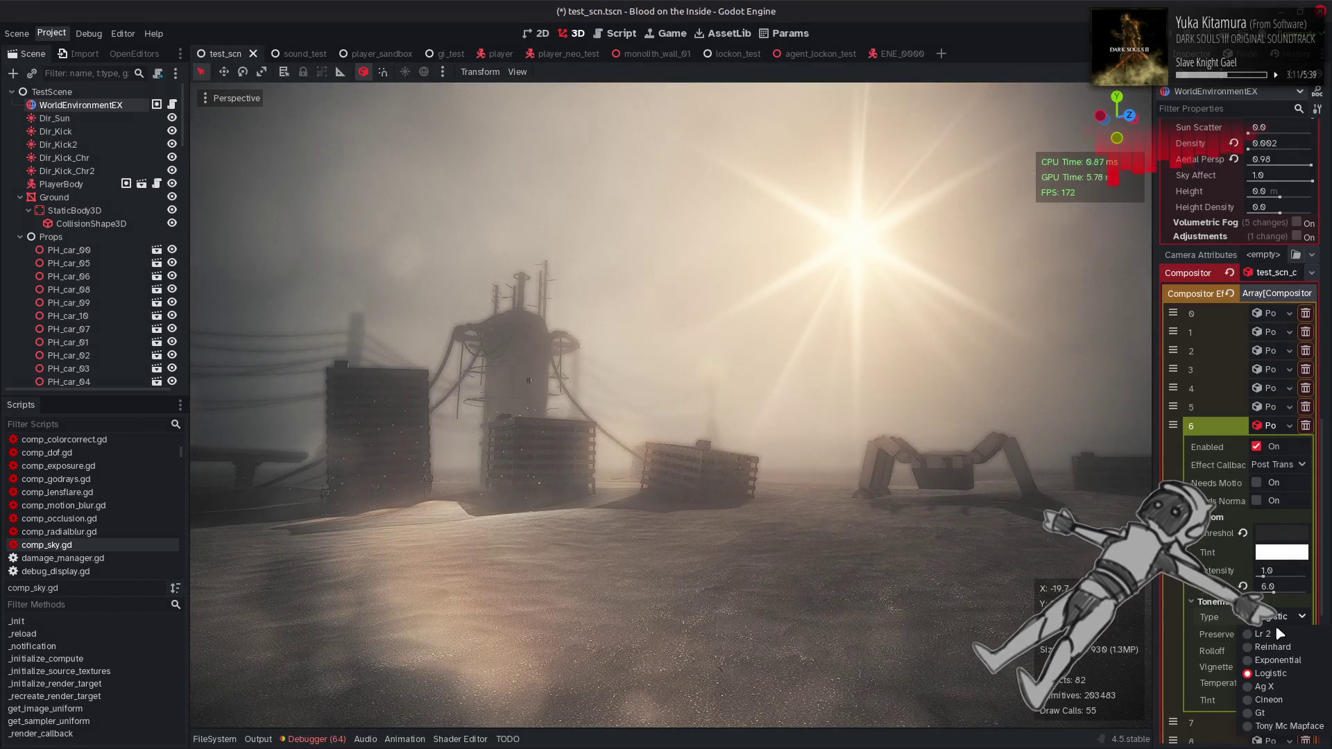
pyautogui.click(1269, 633)
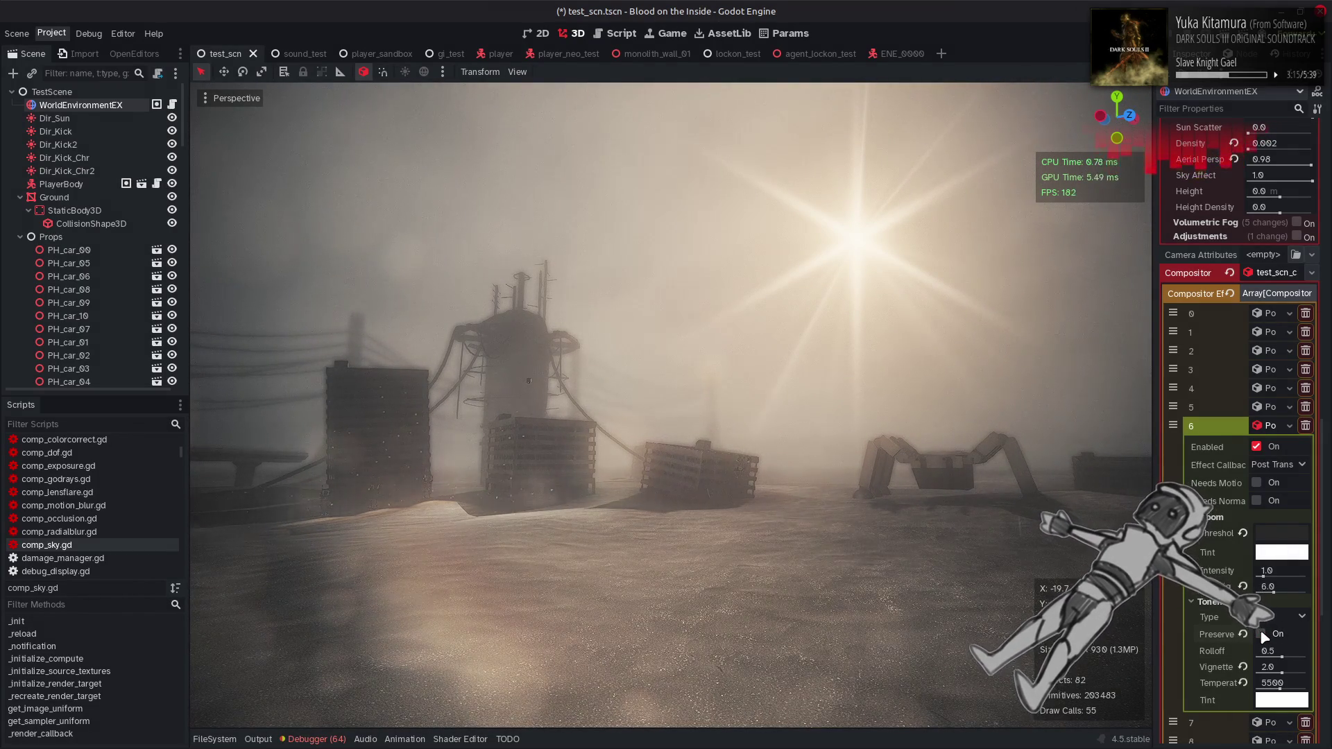
pyautogui.click(1273, 617)
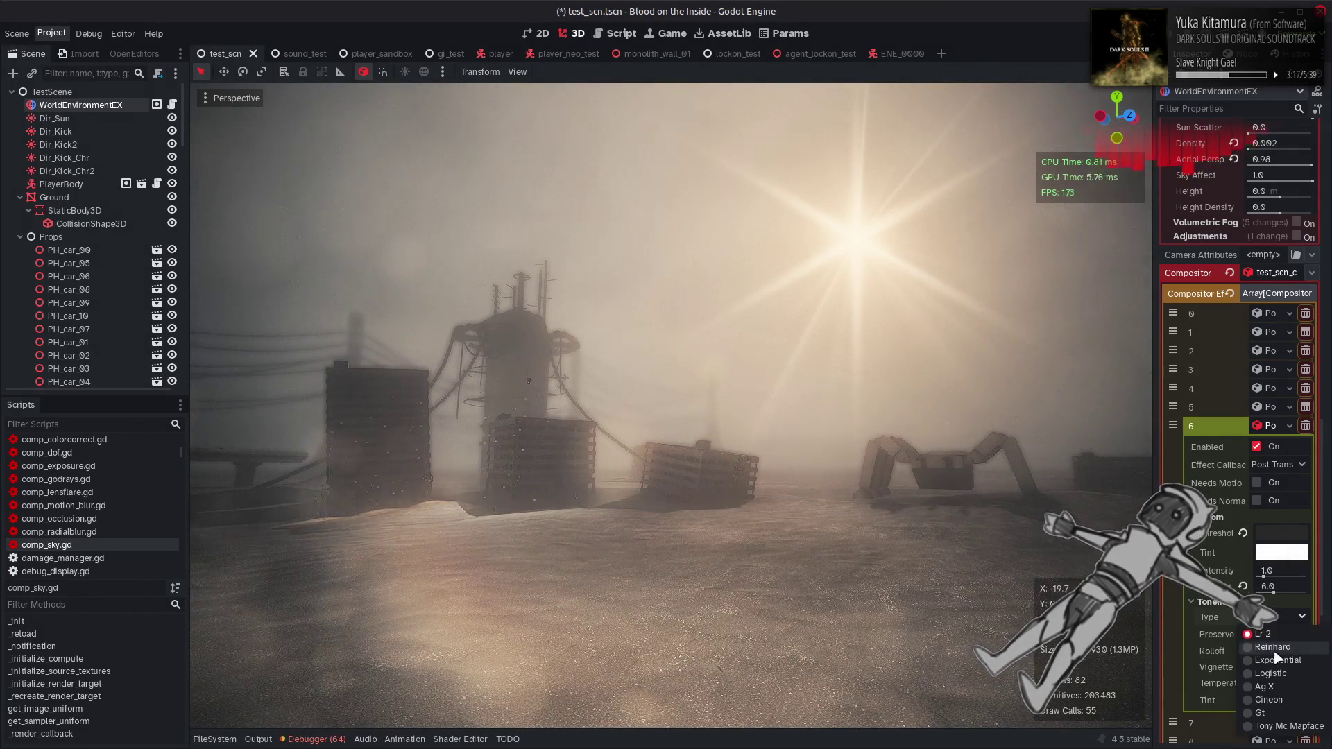
pyautogui.click(1273, 647)
pyautogui.click(1275, 617)
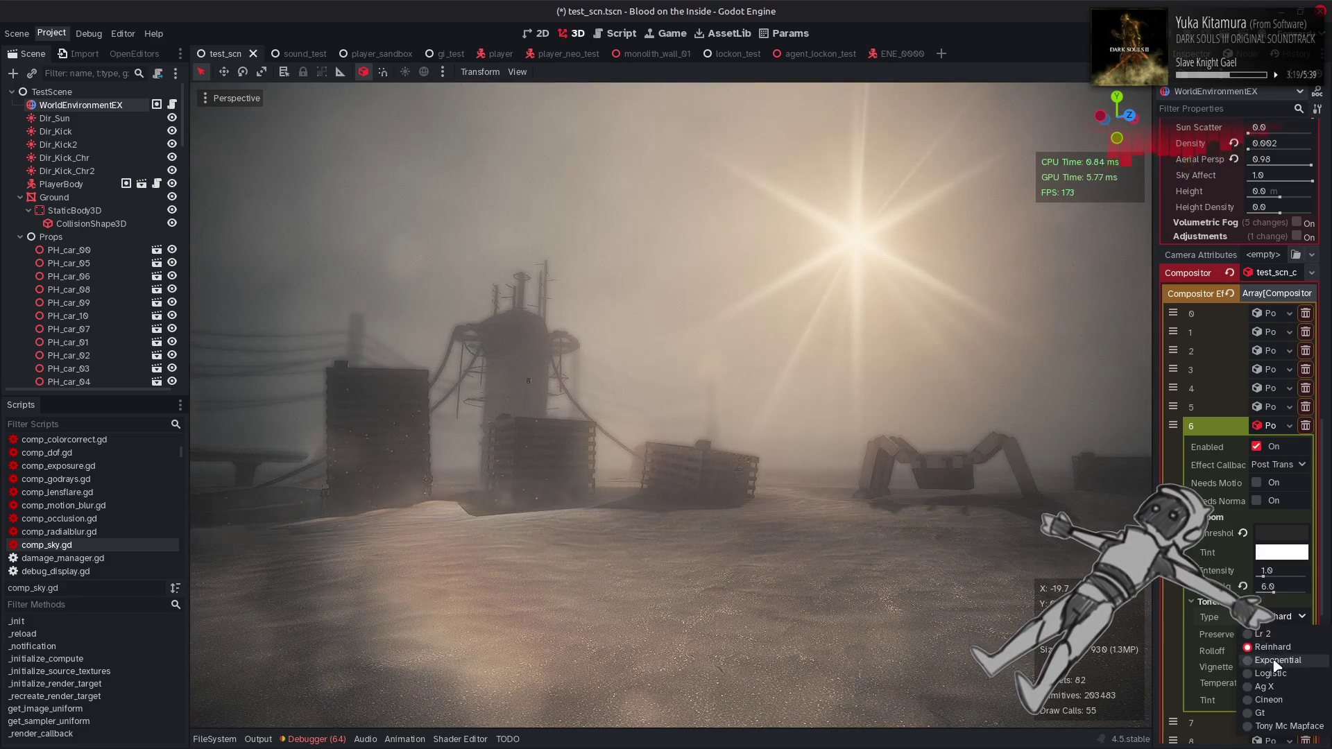
pyautogui.click(1276, 660)
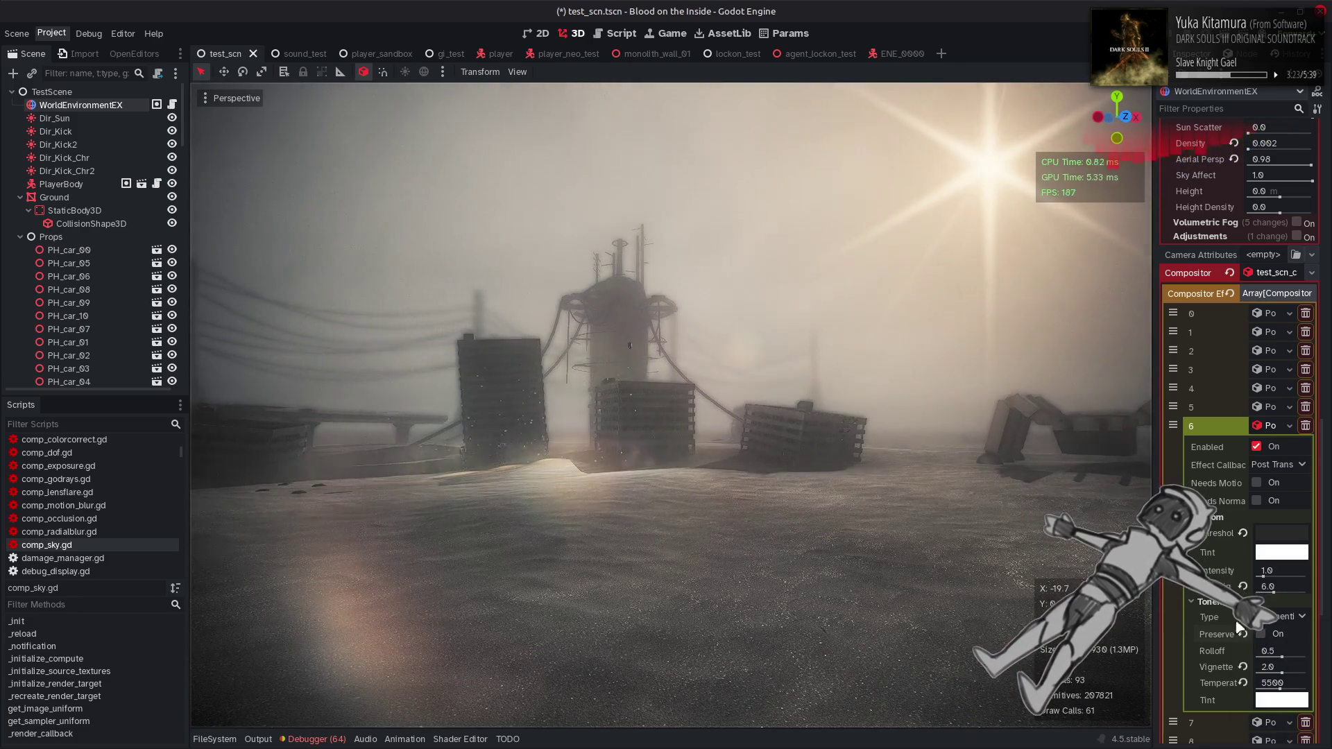
pyautogui.click(1276, 616)
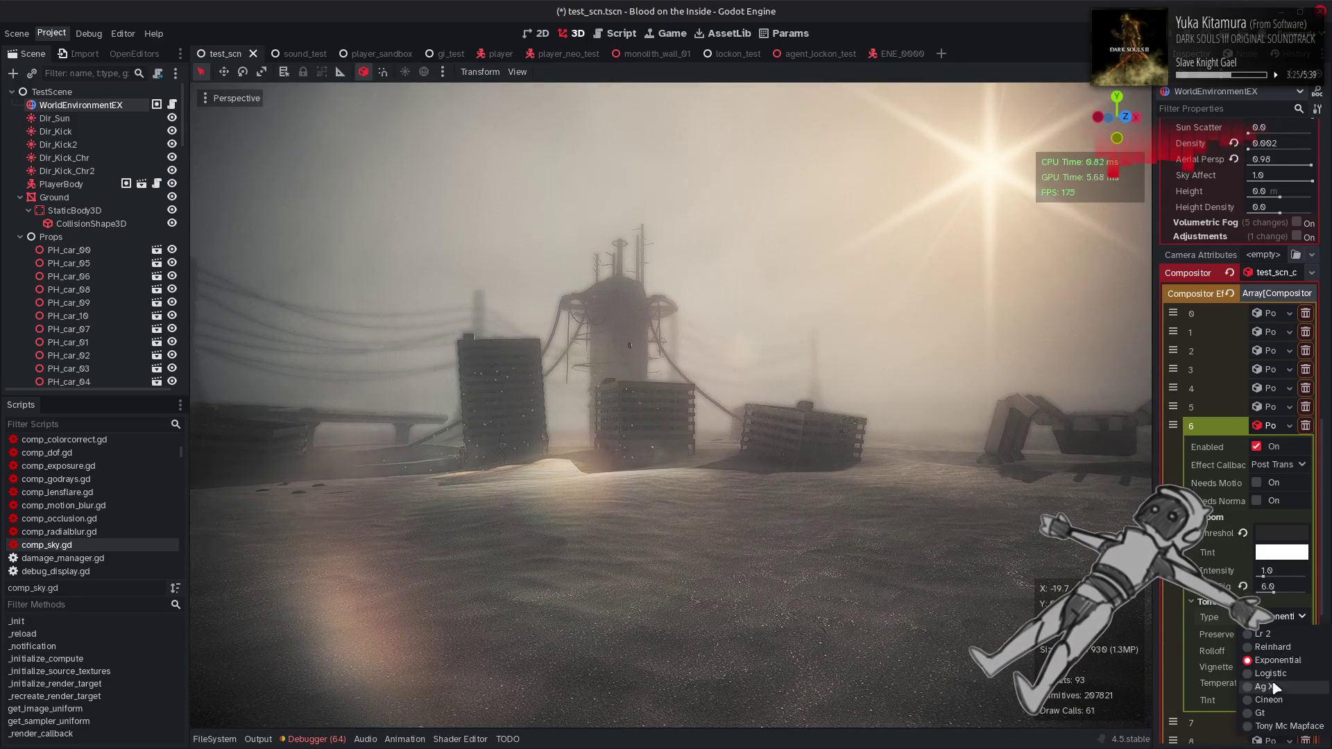
pyautogui.click(1276, 686)
pyautogui.click(1261, 618)
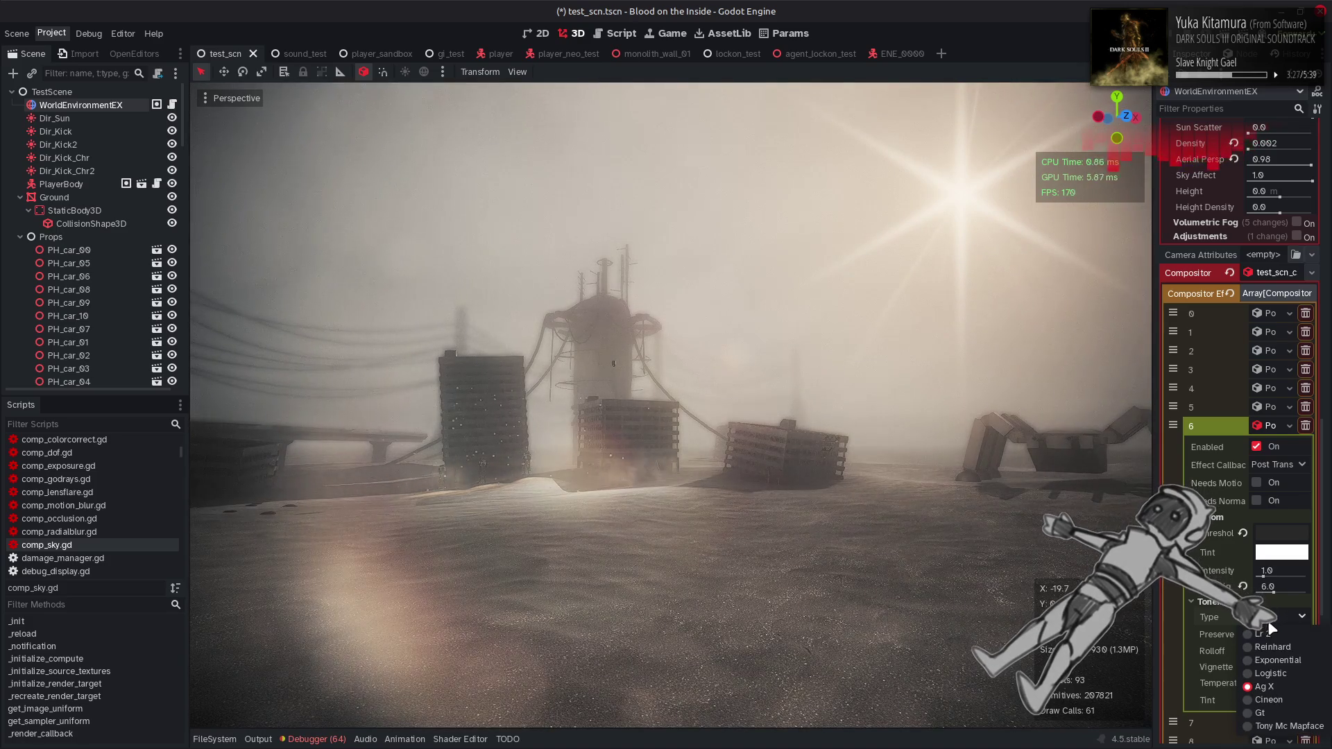
pyautogui.click(1287, 726)
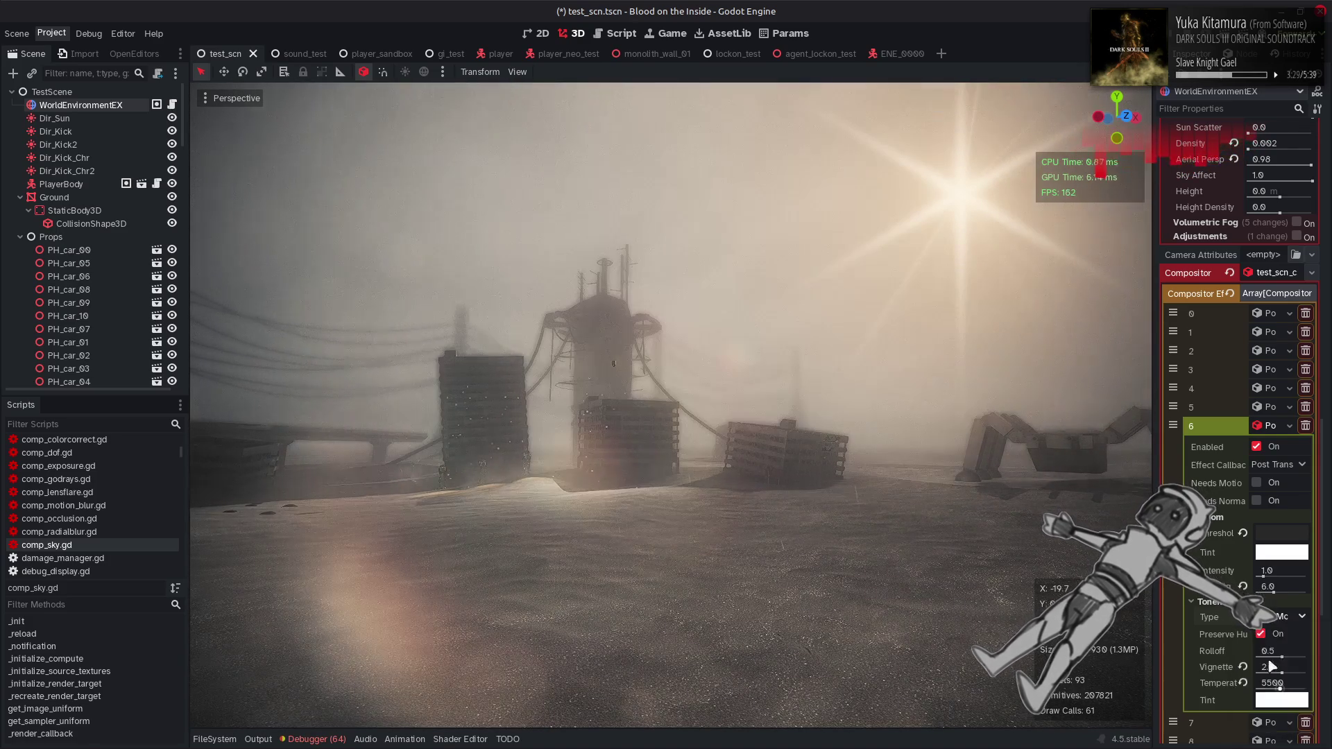
pyautogui.click(1276, 617)
pyautogui.click(1273, 686)
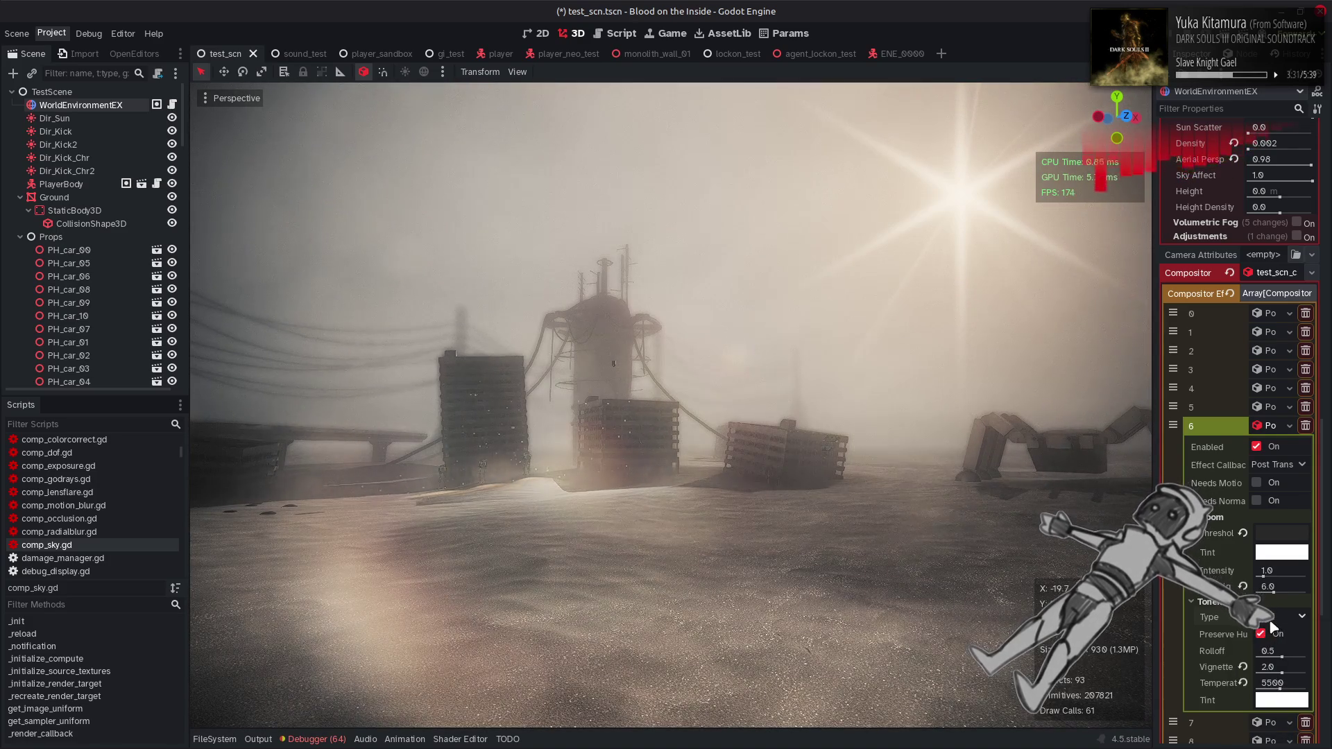
pyautogui.click(1276, 616)
pyautogui.click(1287, 726)
pyautogui.click(1276, 617)
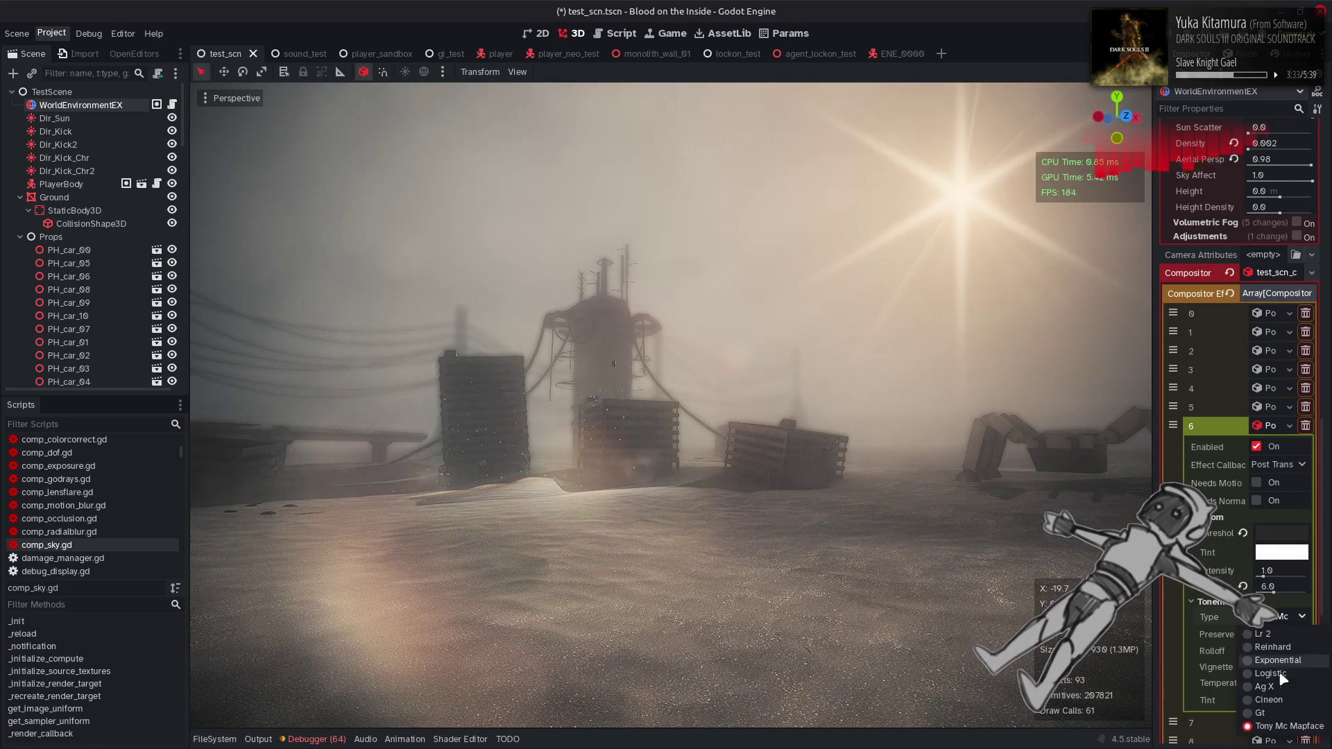
pyautogui.click(1276, 706)
# Turn the view toward the central tower and settle on the Logistic tonemapper
pyautogui.moveTo(1082, 444); pyautogui.dragTo(1052, 442)
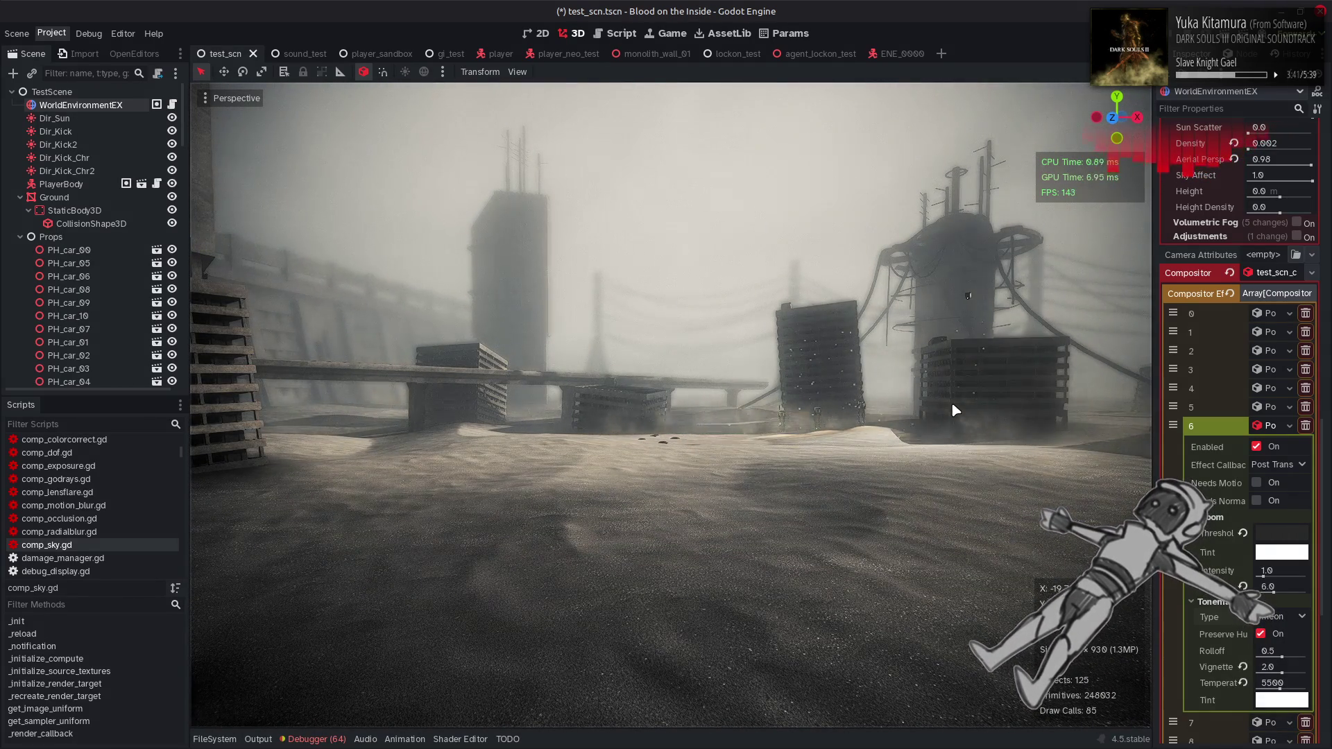
pyautogui.moveTo(913, 464)
pyautogui.mouseDown()
pyautogui.moveTo(991, 458)
pyautogui.moveTo(912, 464)
pyautogui.mouseUp()
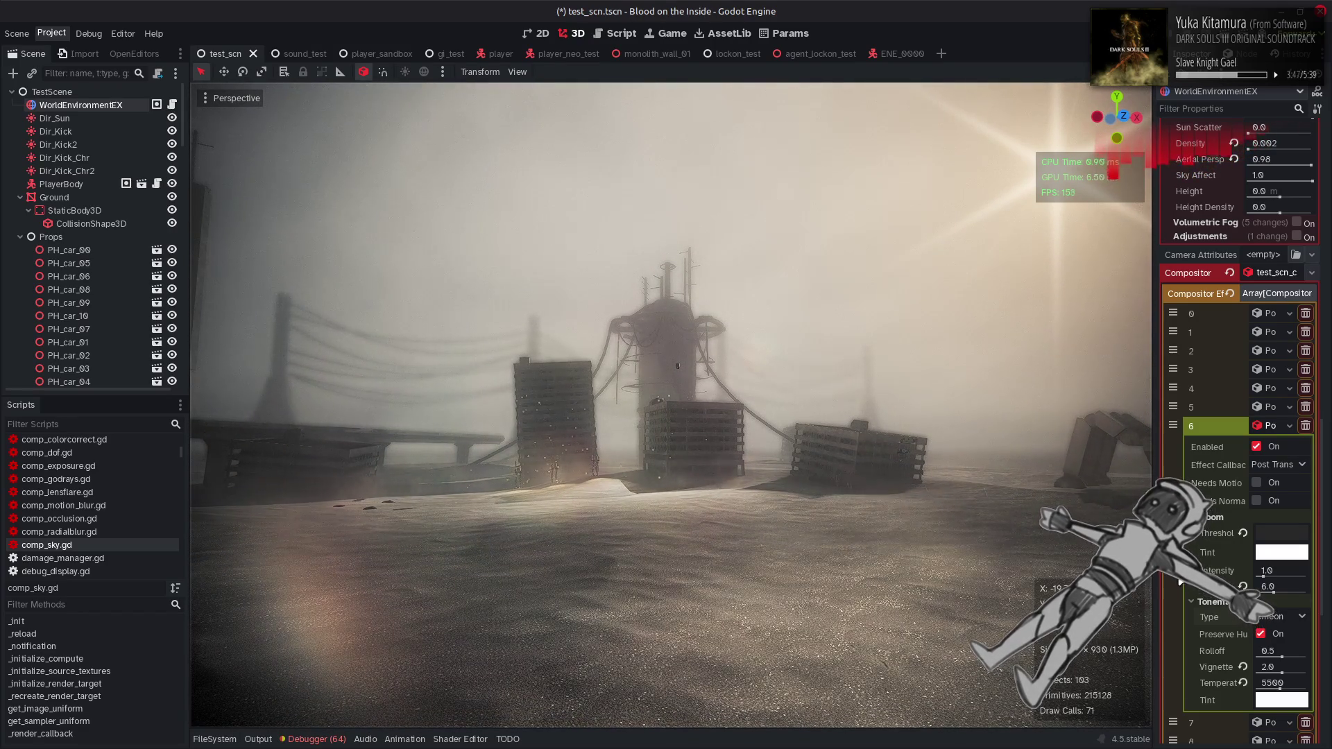
pyautogui.click(1275, 617)
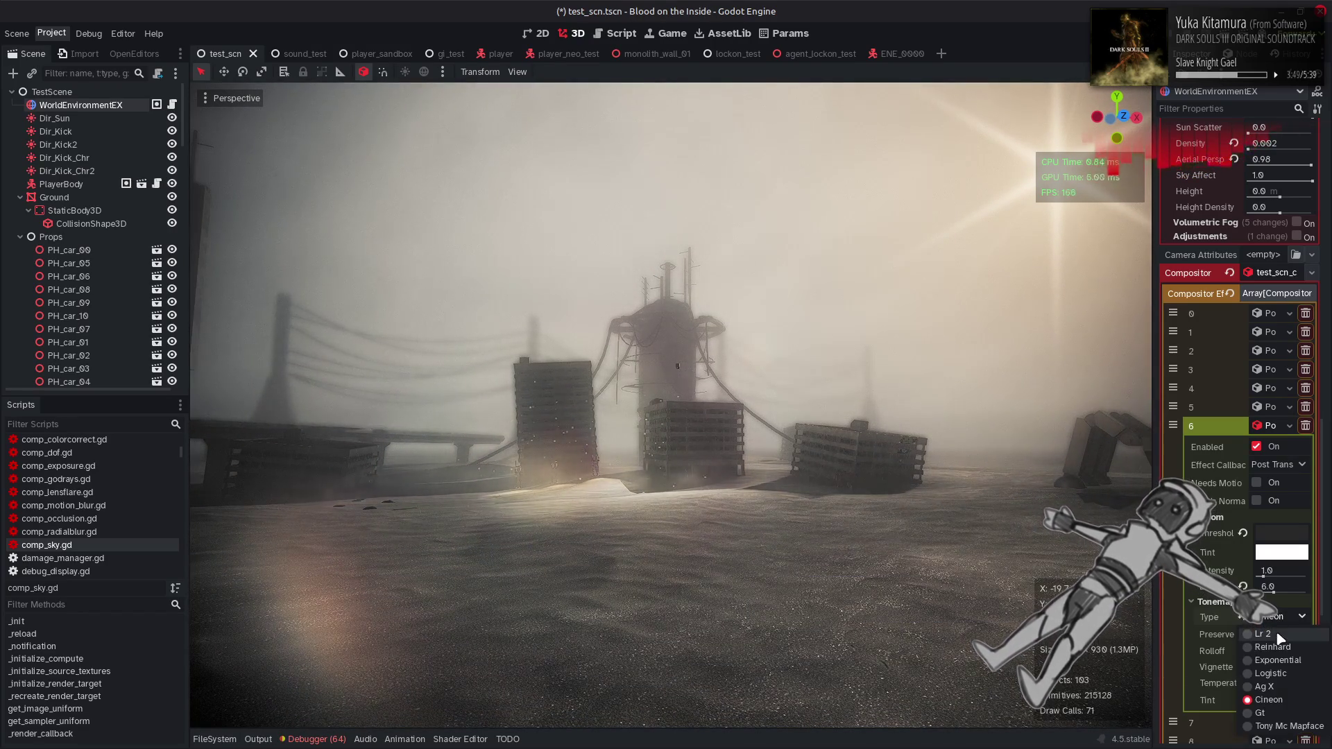
pyautogui.click(1275, 673)
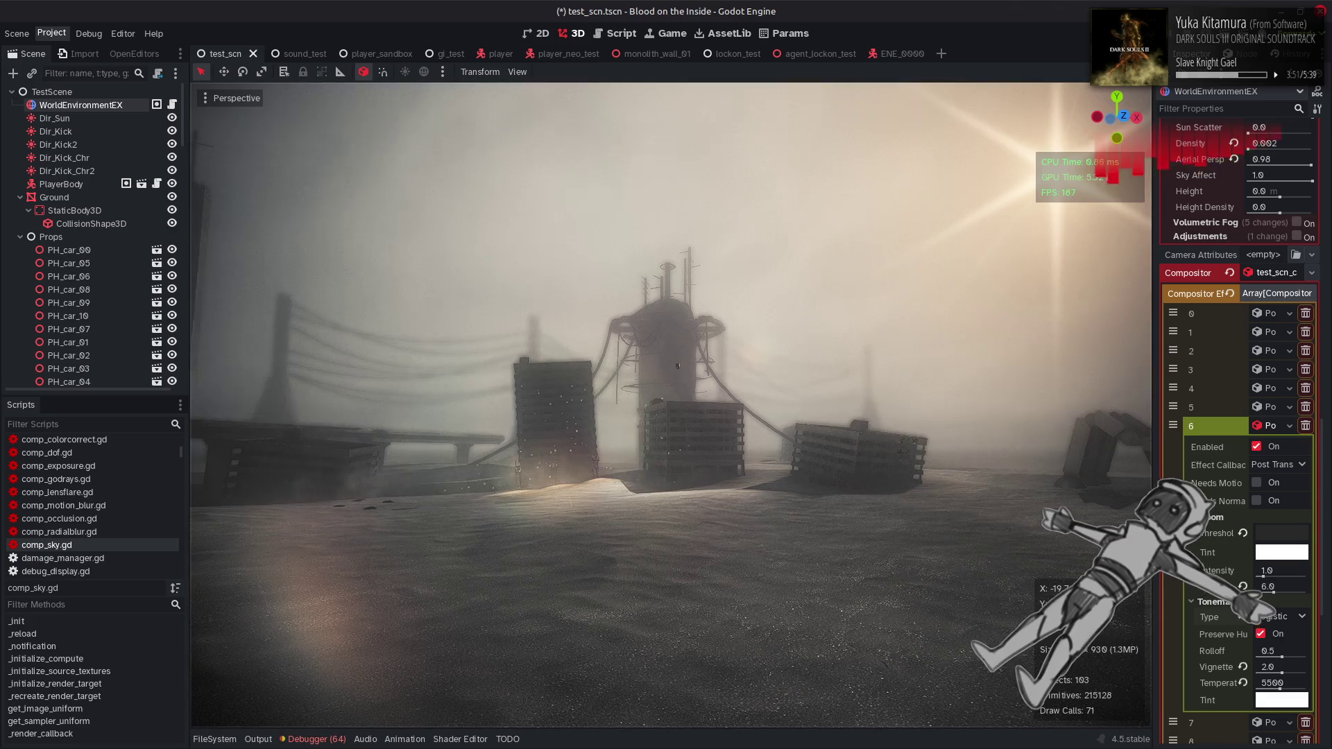
# Raise the grading effect's hue fade to 0.75 and revert saturation and luminance to 1.0
pyautogui.scroll(-5, 1213, 597)
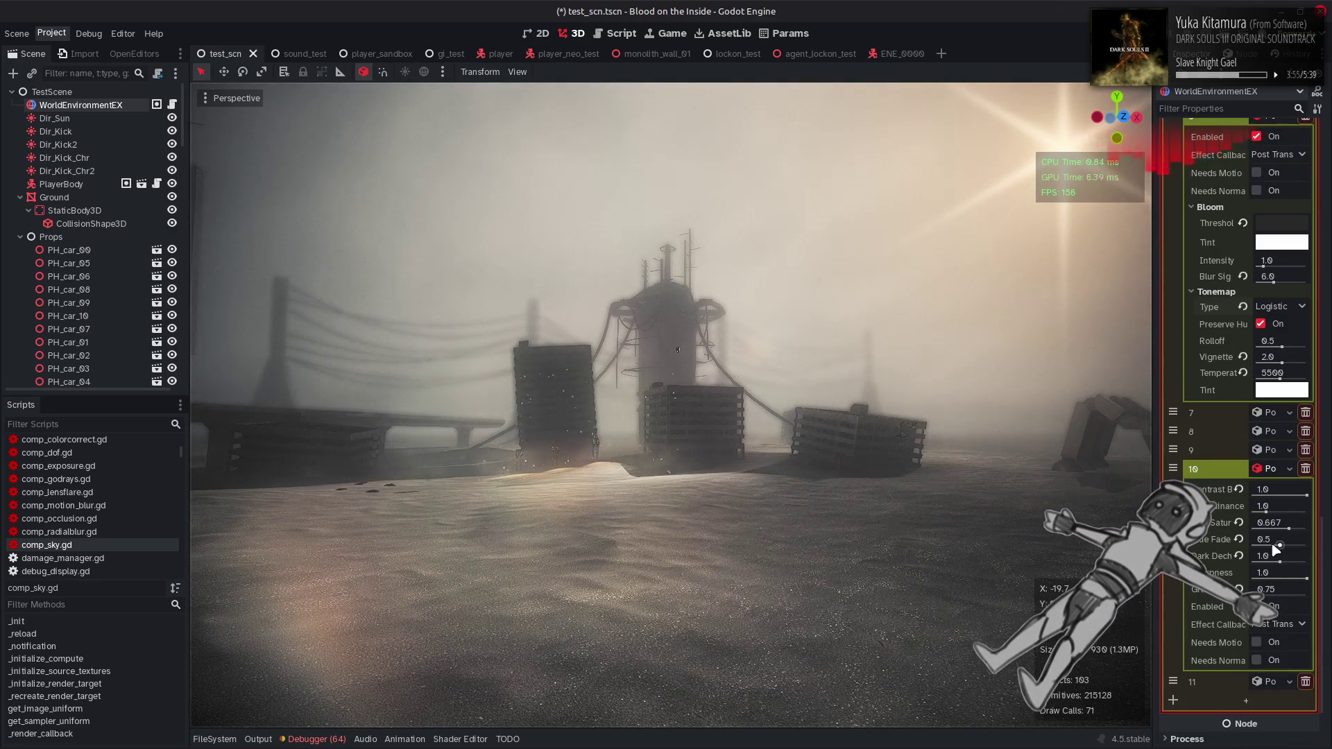
pyautogui.moveTo(1279, 546); pyautogui.dragTo(1308, 545)
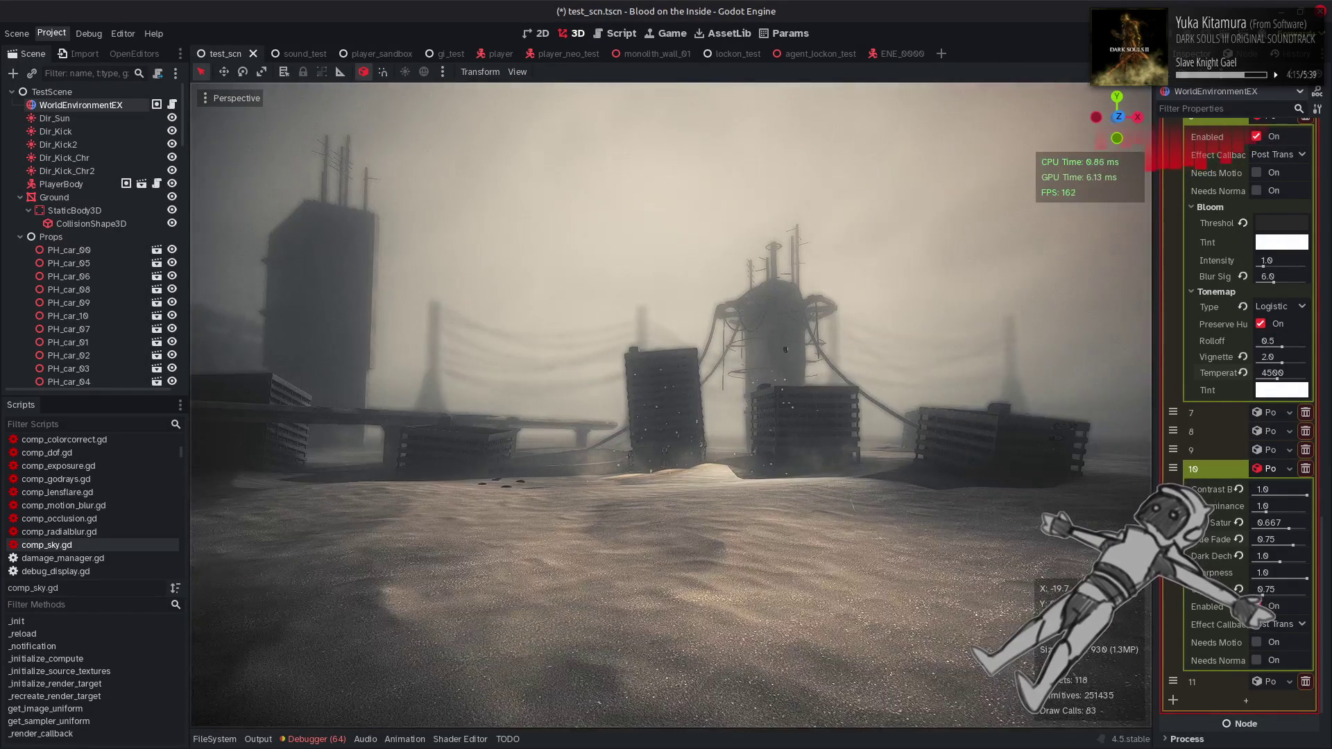
pyautogui.click(1239, 522)
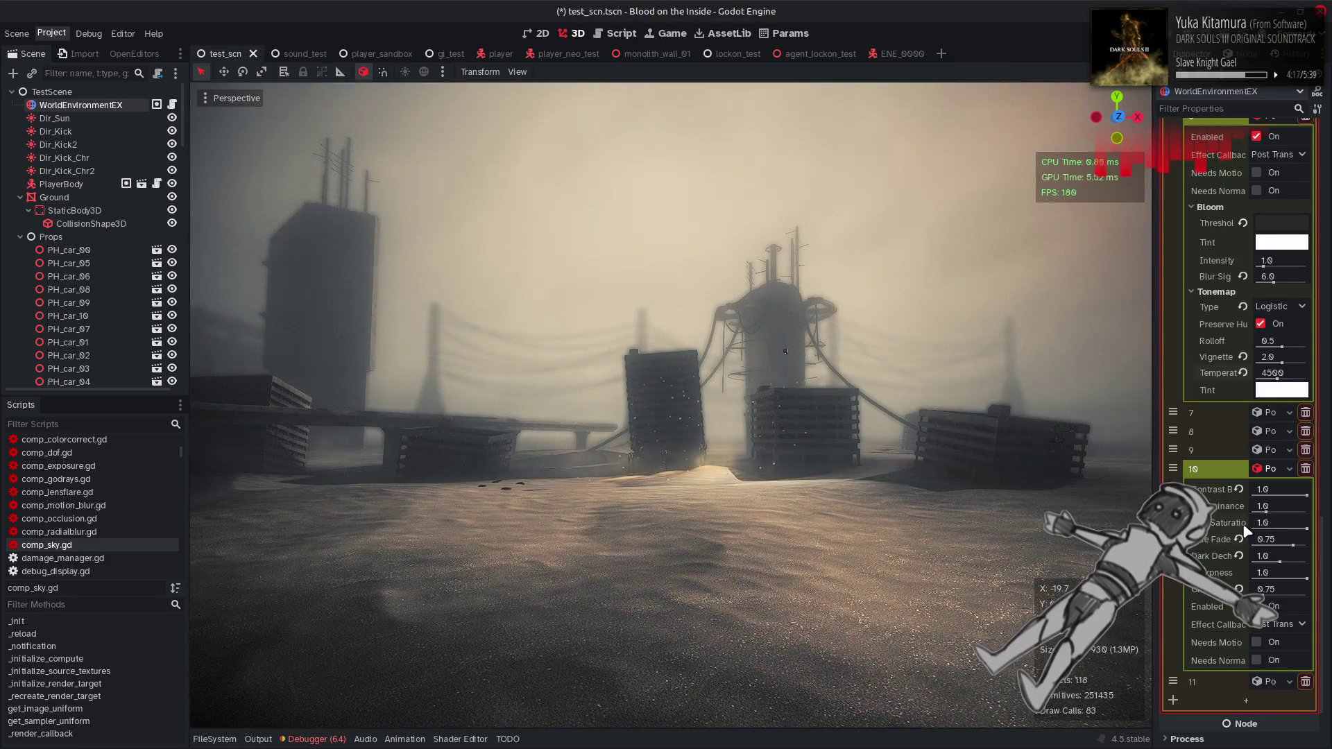
pyautogui.click(1274, 507)
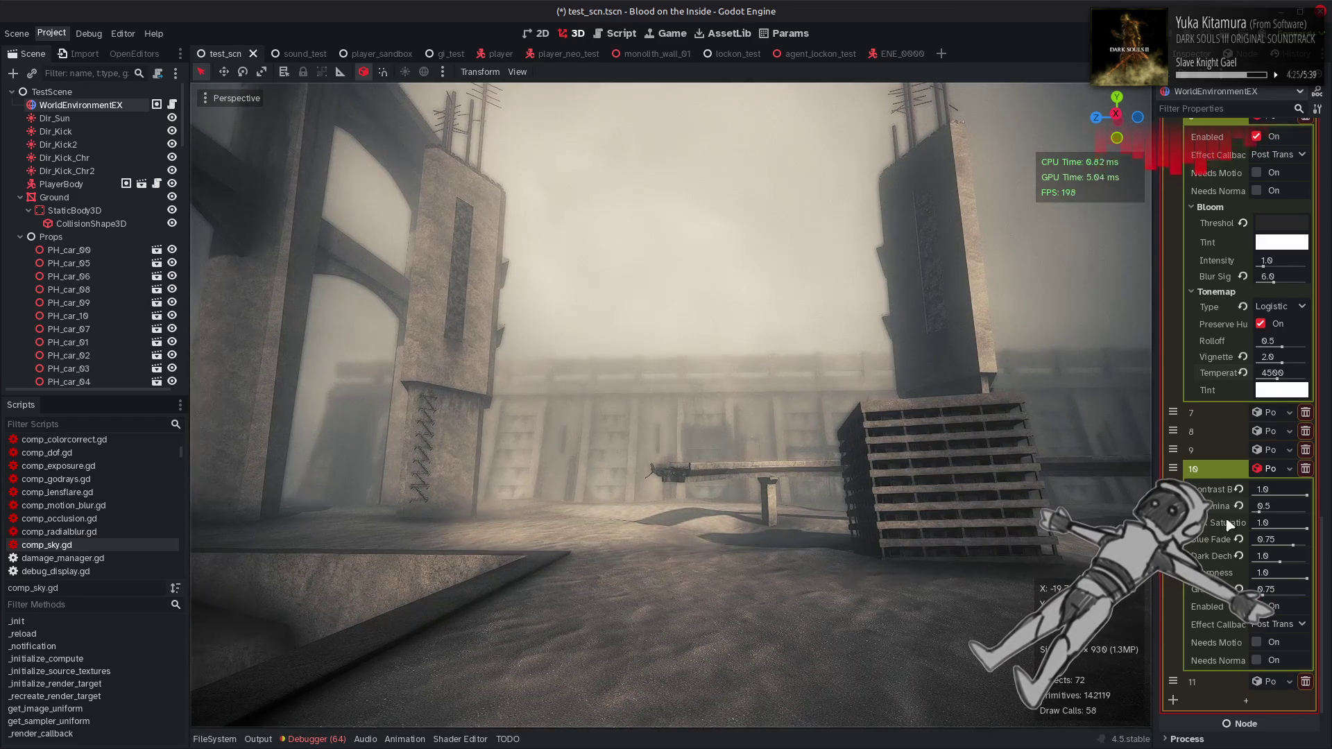
pyautogui.click(1239, 506)
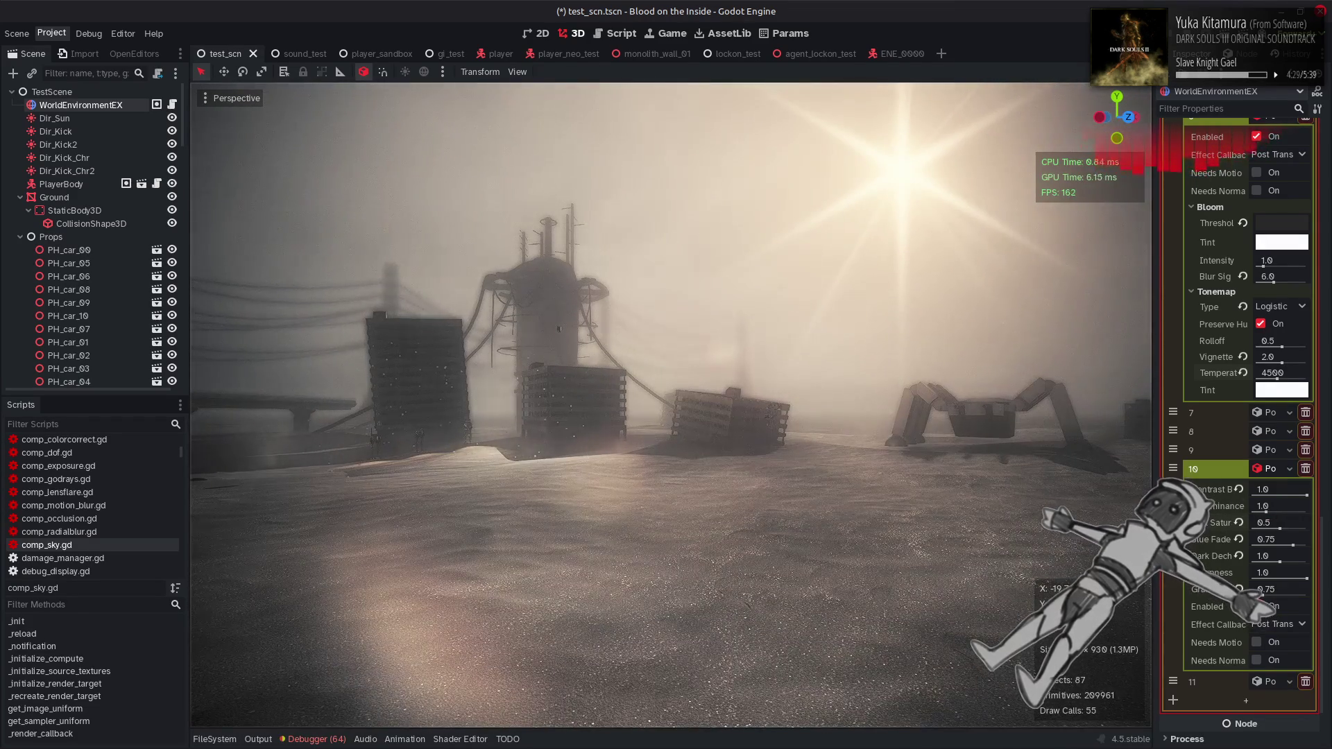
pyautogui.click(1238, 522)
# Set the grading saturation to 0.8 and luminance to 0.5
pyautogui.click(1281, 522)
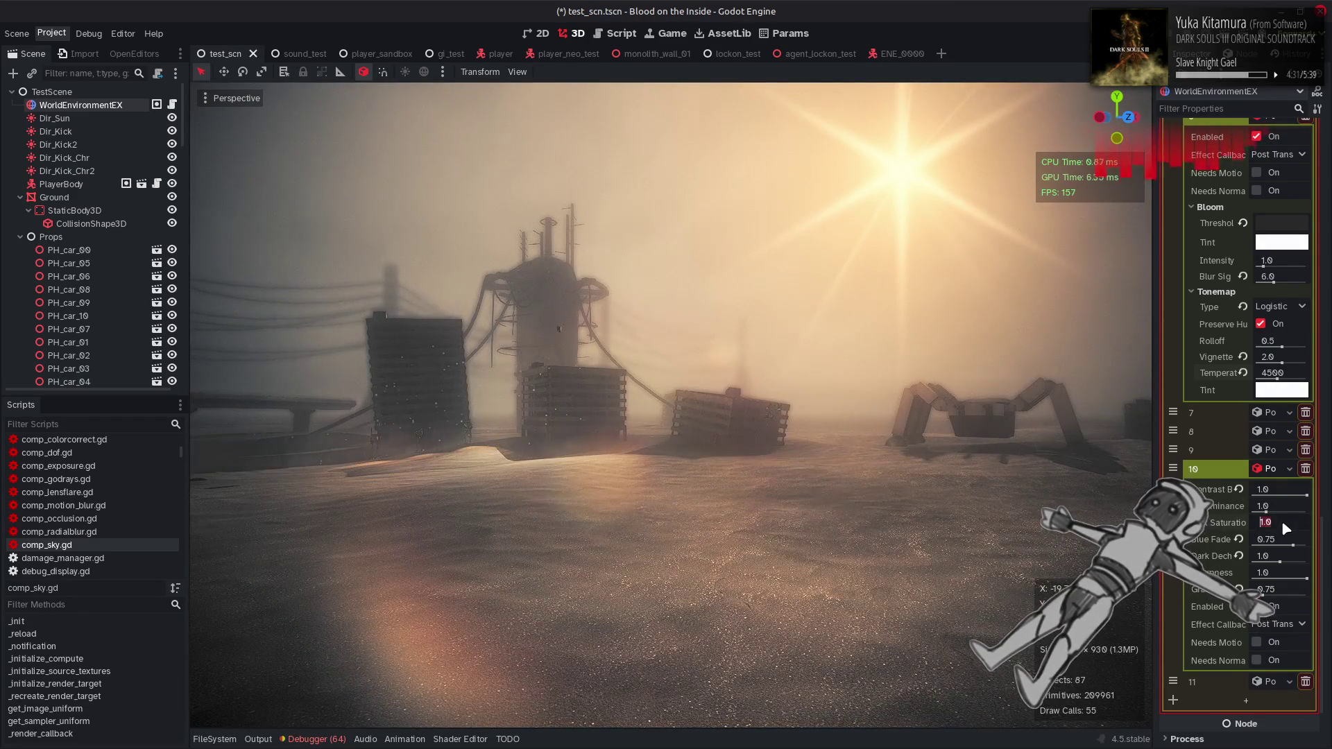
pyautogui.write('0.8')
pyautogui.press('Return')
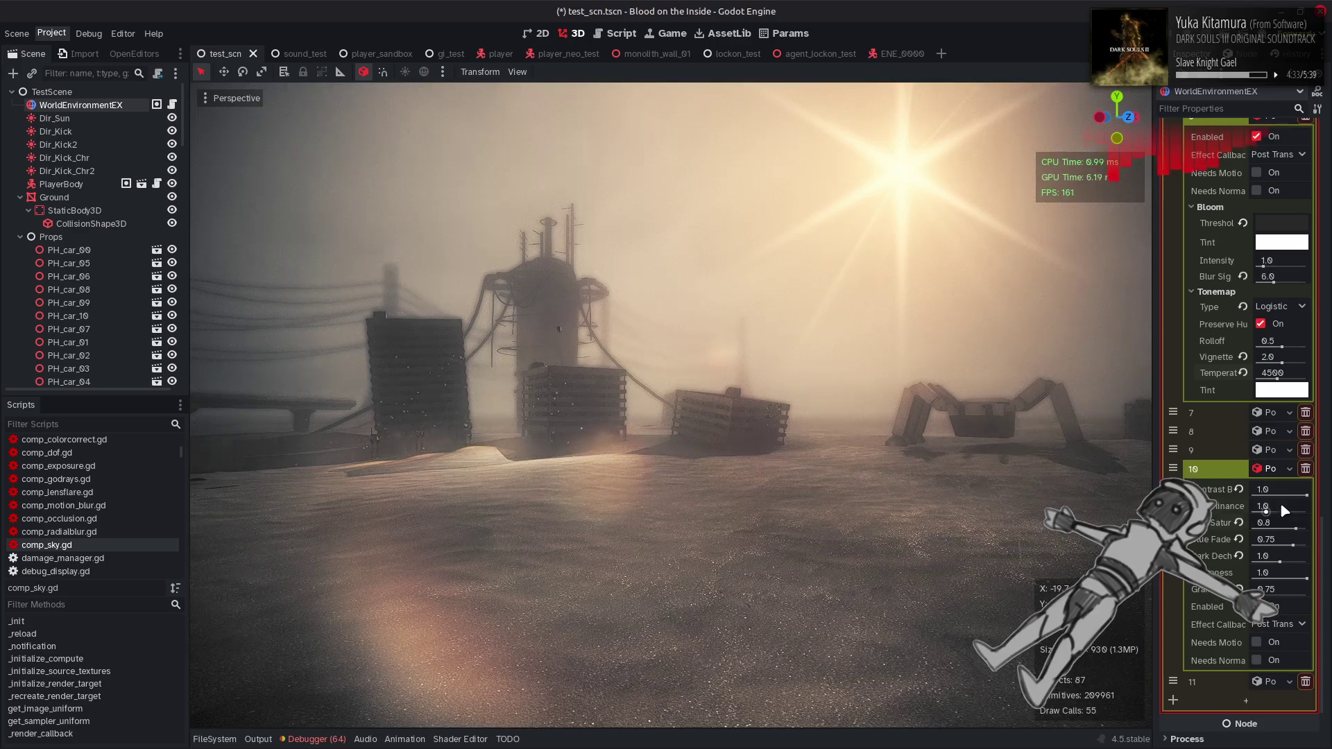
pyautogui.click(1281, 510)
pyautogui.write('0.5')
pyautogui.press('Return')
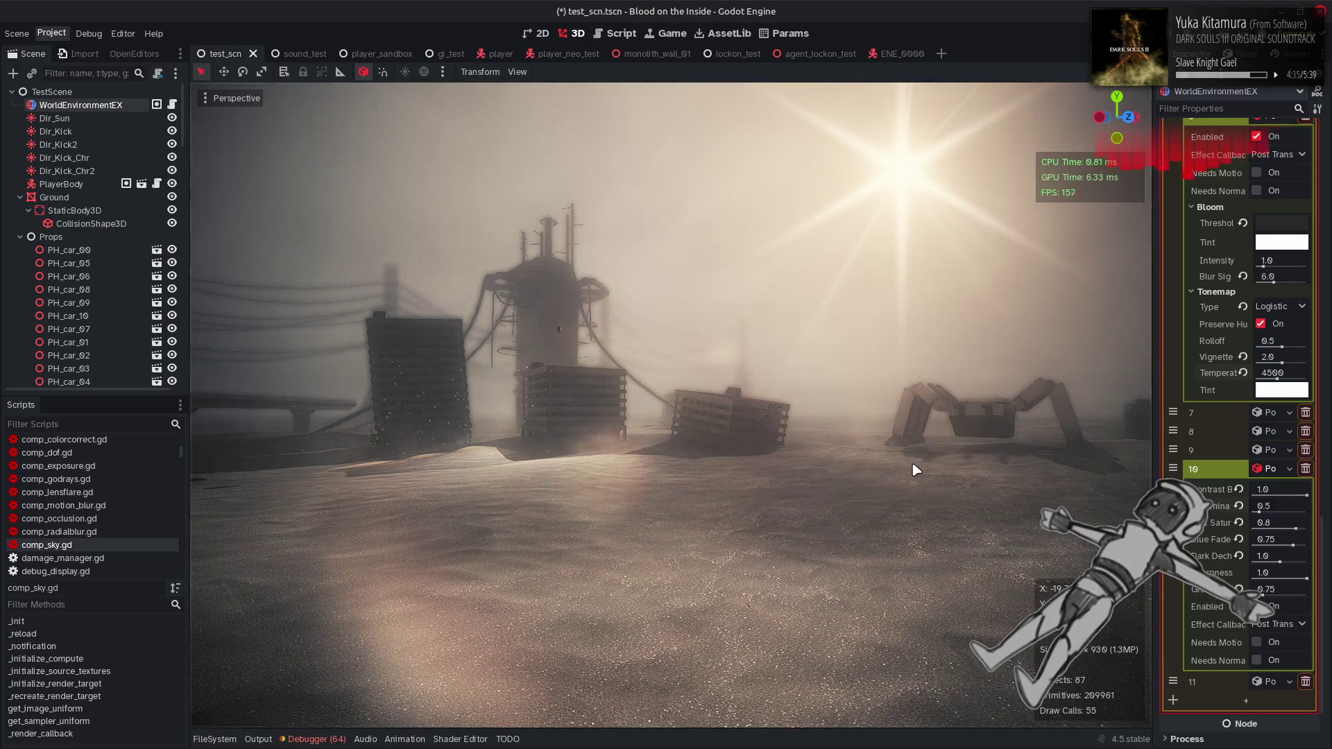
pyautogui.moveTo(920, 460); pyautogui.dragTo(923, 468)
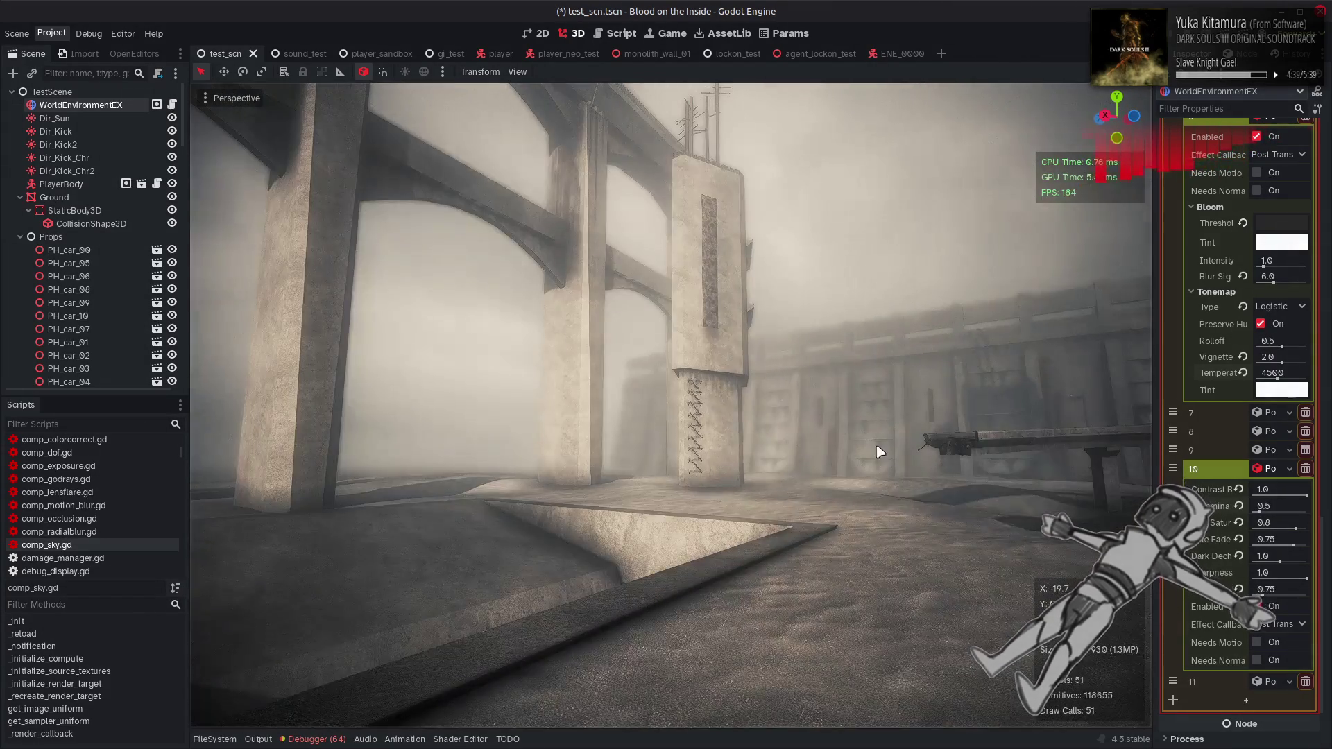
# Revert saturation to 1.0 and try several dark dechroma strengths, settling on 1.0
pyautogui.click(1238, 523)
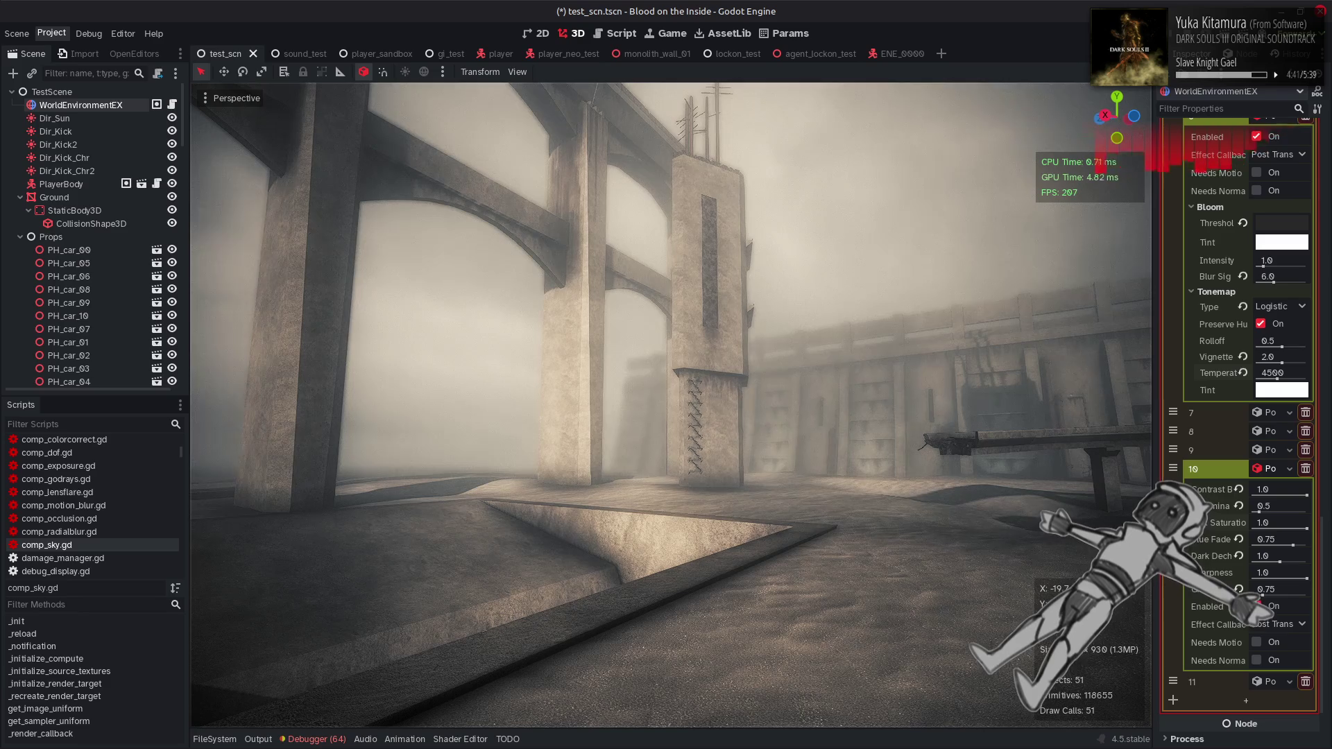
pyautogui.moveTo(853, 486); pyautogui.dragTo(849, 491)
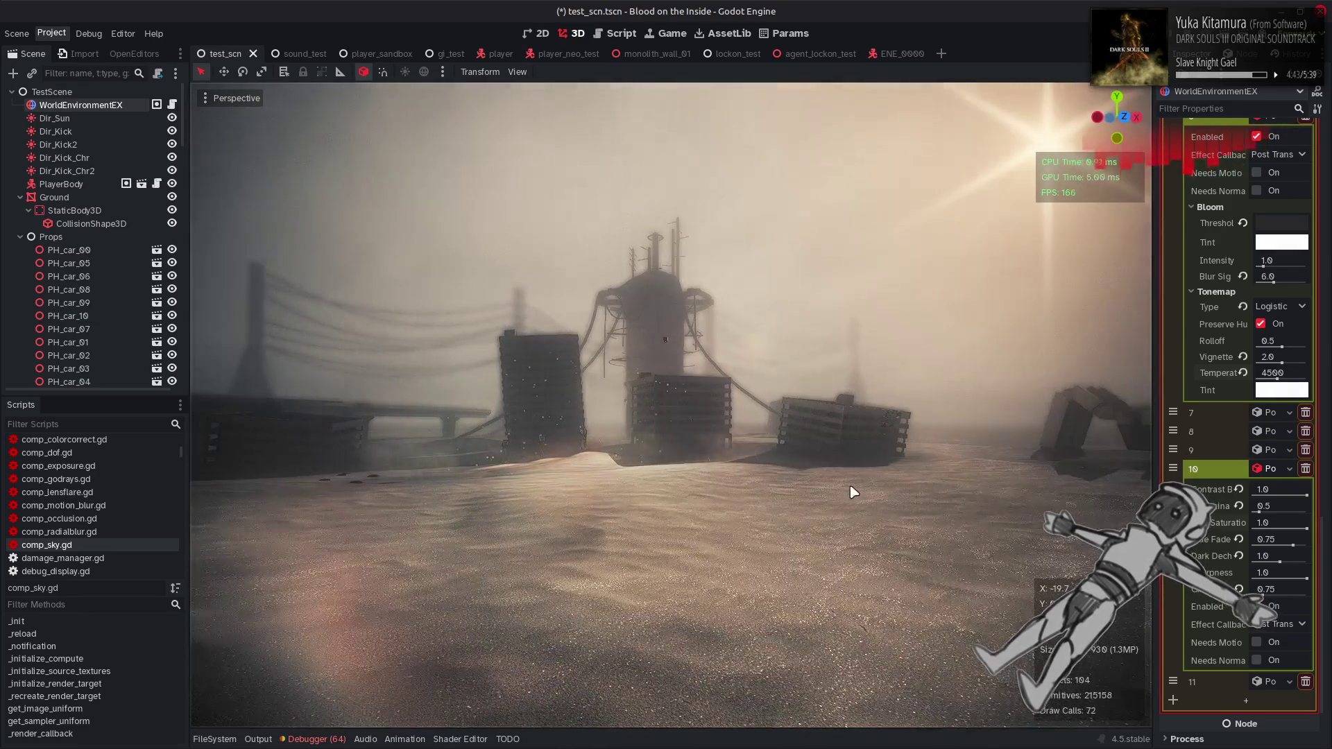
pyautogui.moveTo(1280, 563)
pyautogui.mouseDown()
pyautogui.moveTo(1229, 567)
pyautogui.moveTo(1253, 561)
pyautogui.mouseUp()
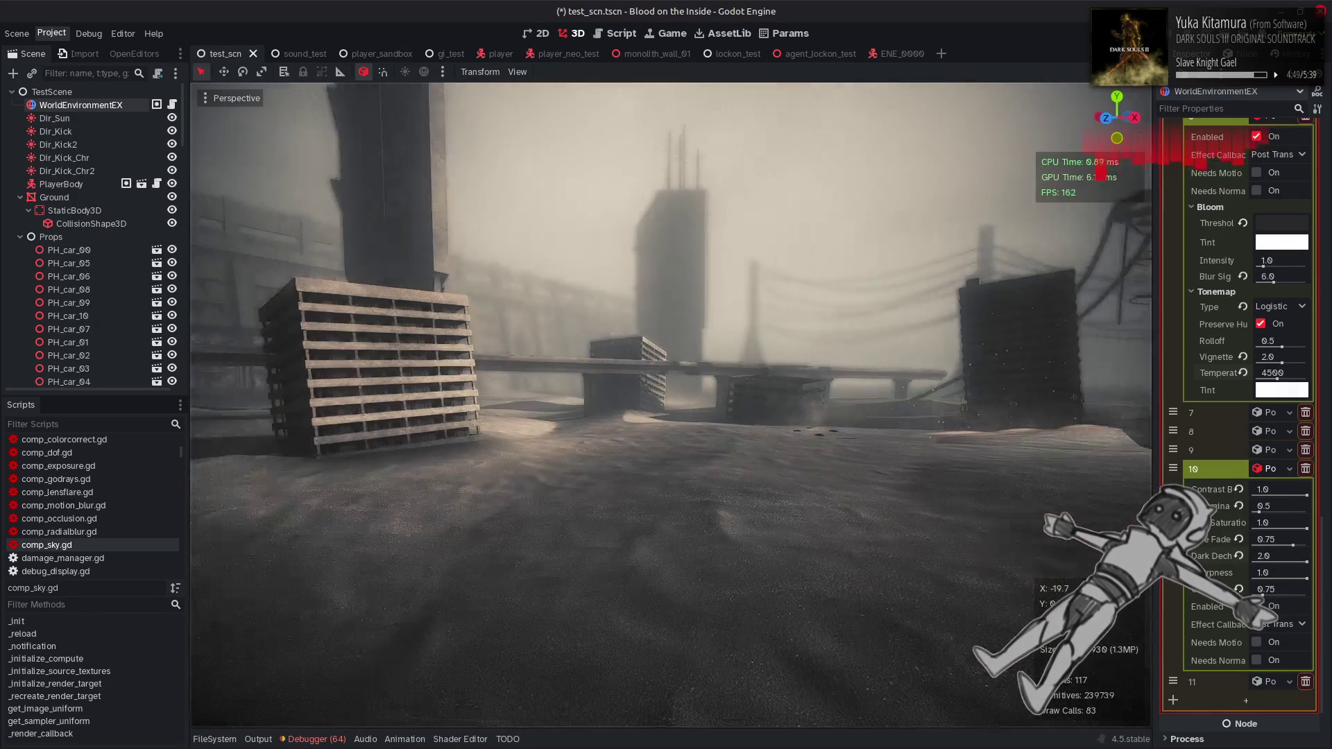
pyautogui.moveTo(1278, 561)
pyautogui.mouseDown()
pyautogui.moveTo(1244, 560)
pyautogui.moveTo(1307, 562)
pyautogui.mouseUp()
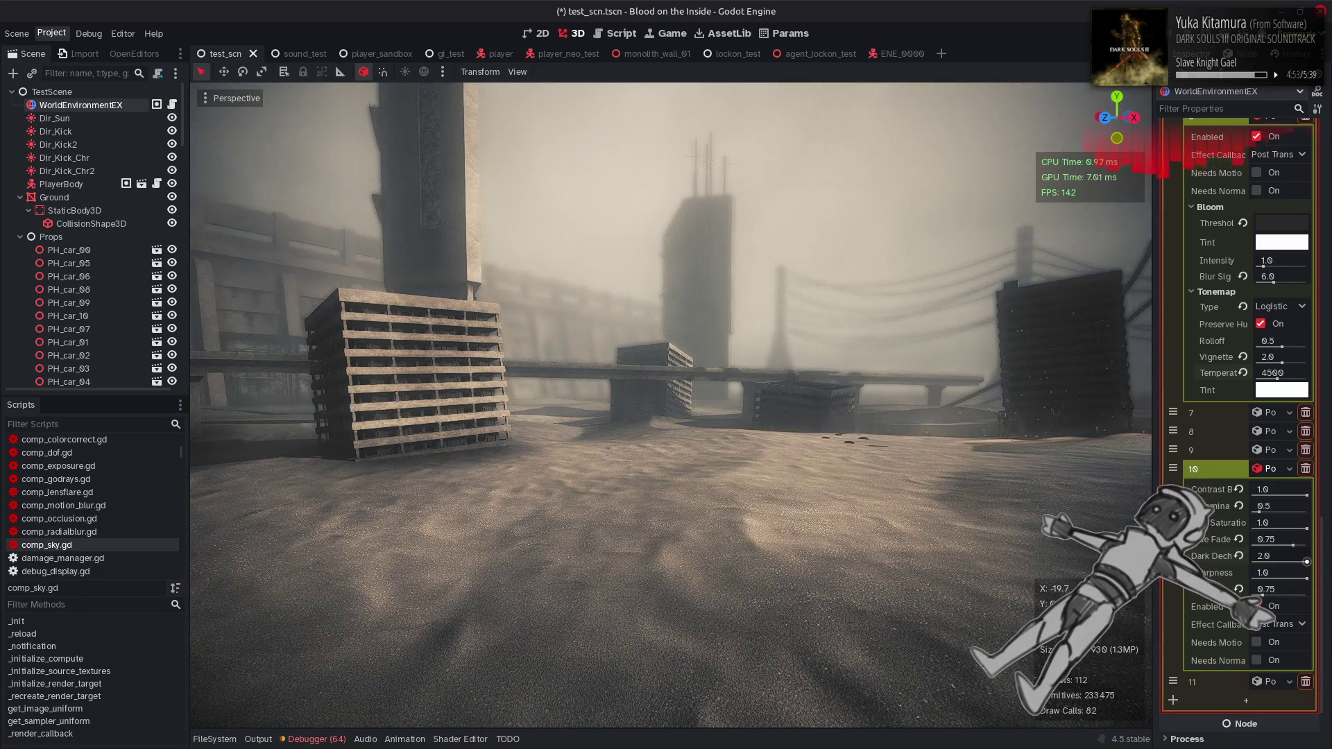
pyautogui.moveTo(1307, 561)
pyautogui.mouseDown()
pyautogui.moveTo(1253, 561)
pyautogui.moveTo(1275, 552)
pyautogui.mouseUp()
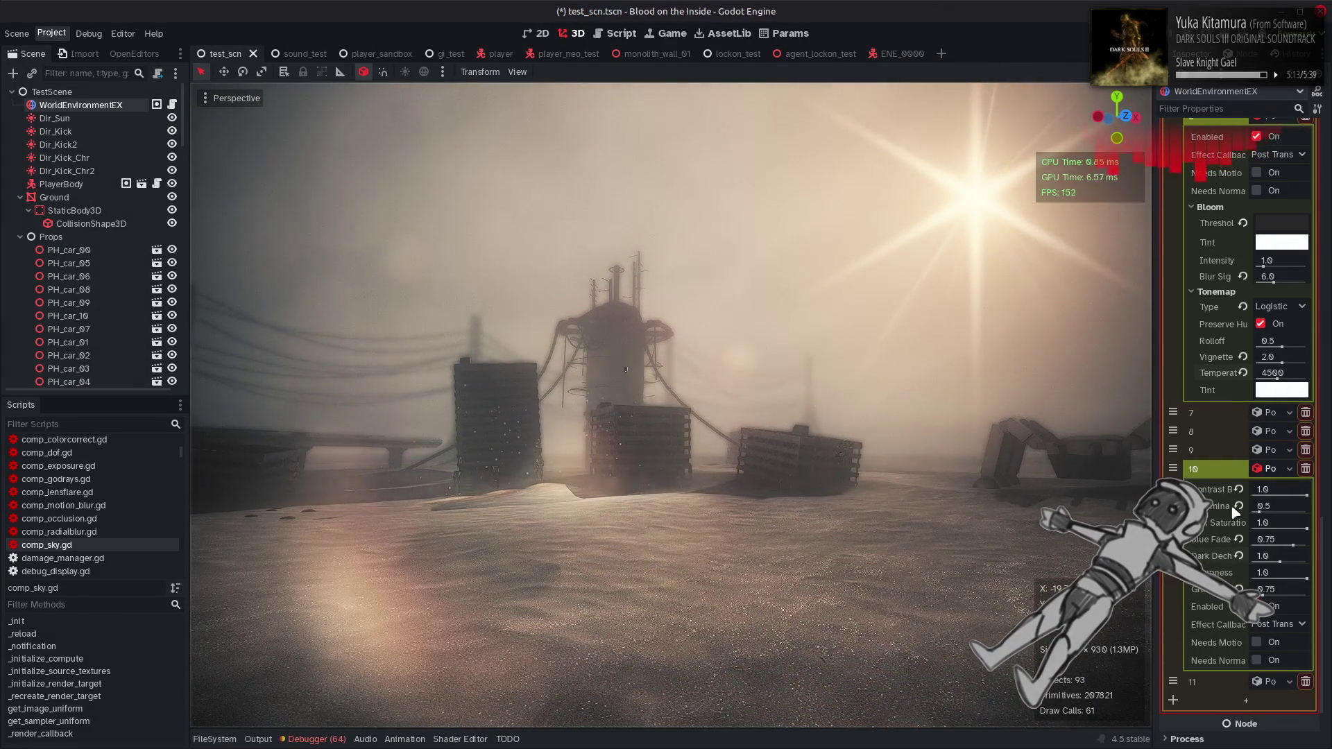
# Try saturation 0.667, luminance 0.5 and a tonemap temperature of 5000
pyautogui.click(1274, 522)
pyautogui.write('0.667')
pyautogui.press('Return')
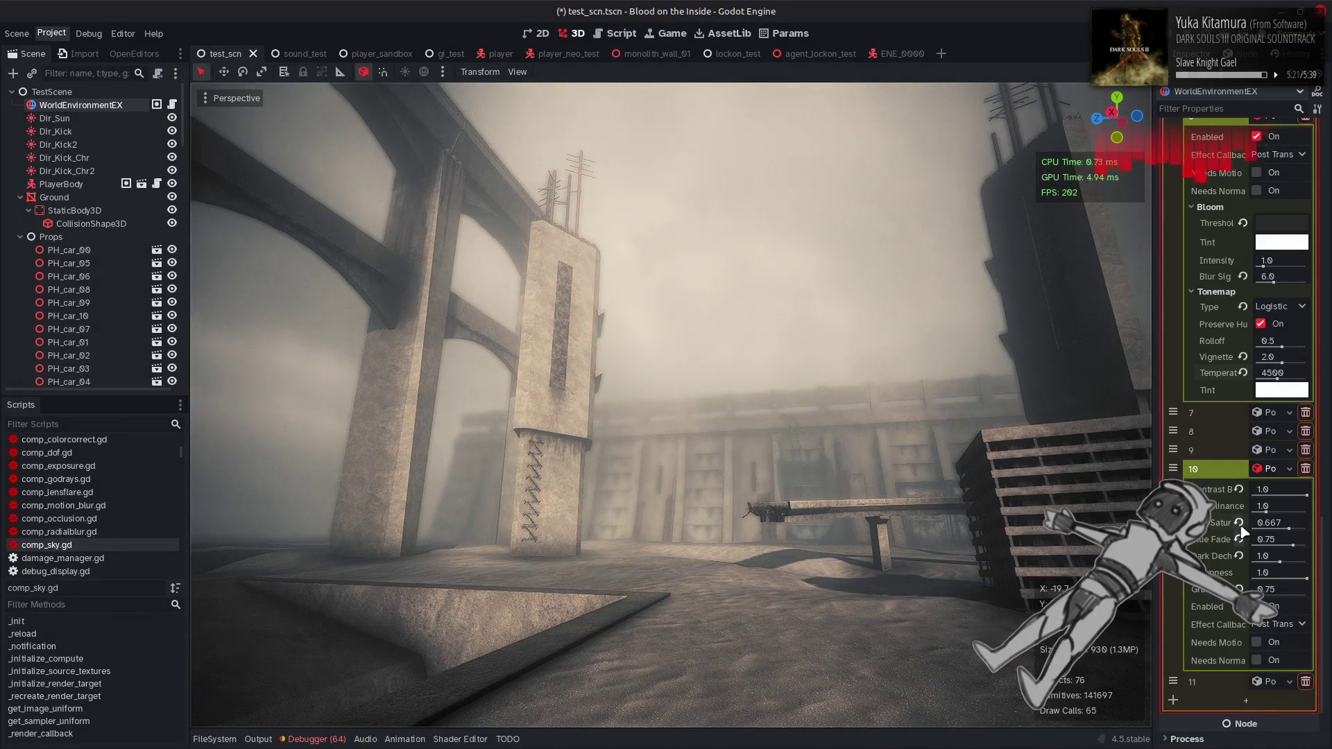
pyautogui.click(1277, 505)
pyautogui.write('0.5')
pyautogui.press('Return')
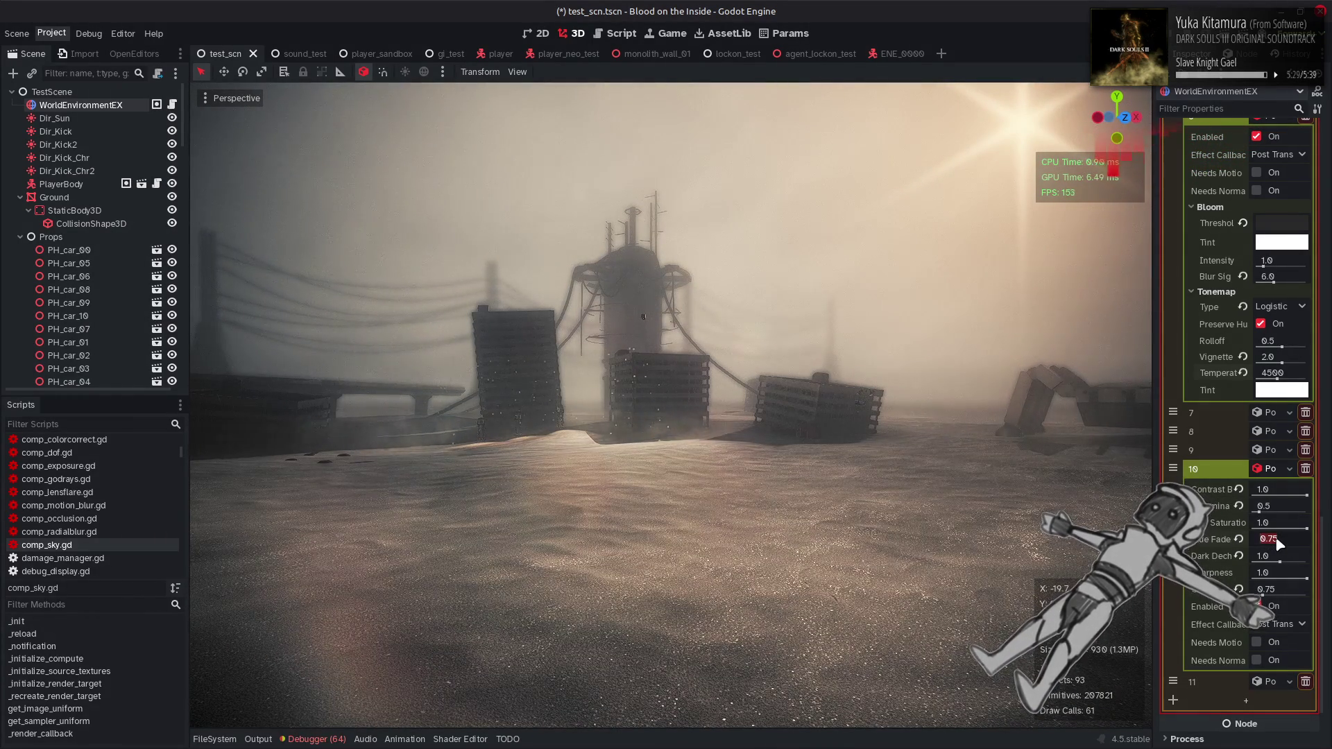
pyautogui.write('0.5')
pyautogui.click(1276, 372)
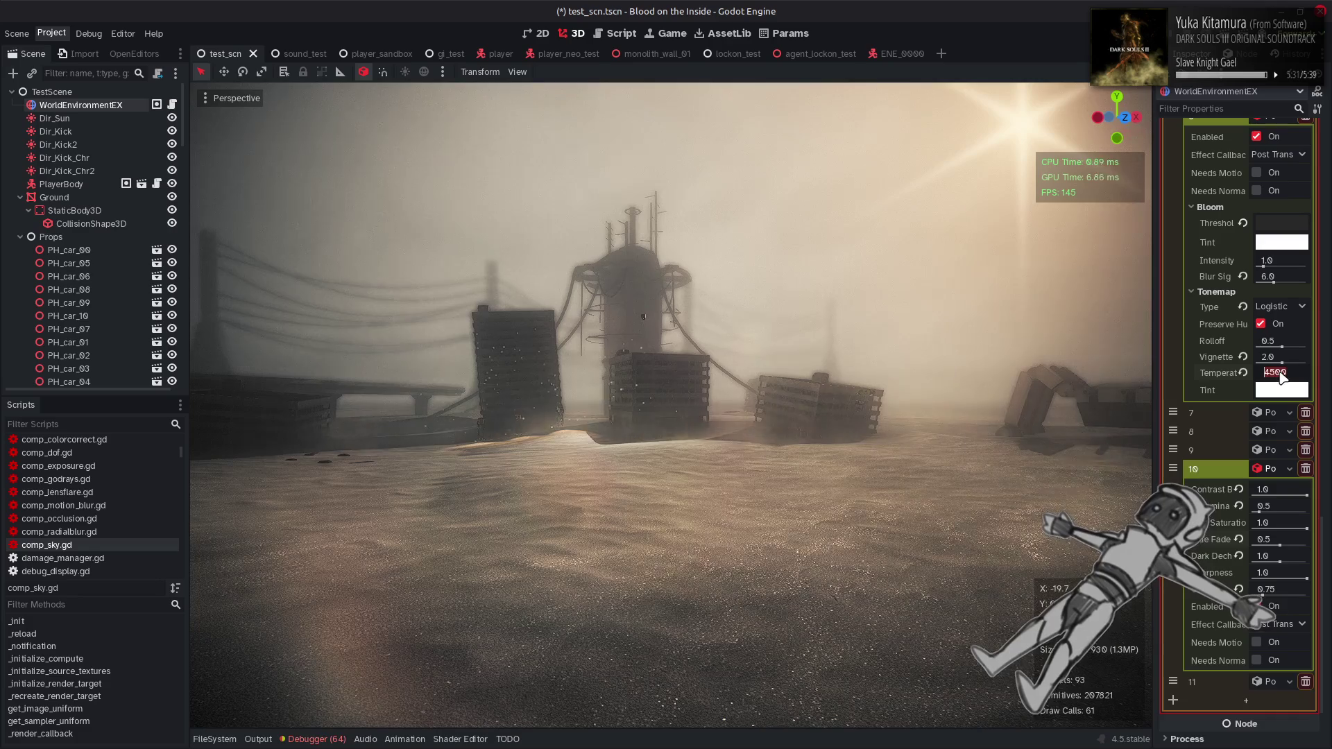
pyautogui.write('5000')
pyautogui.press('Return')
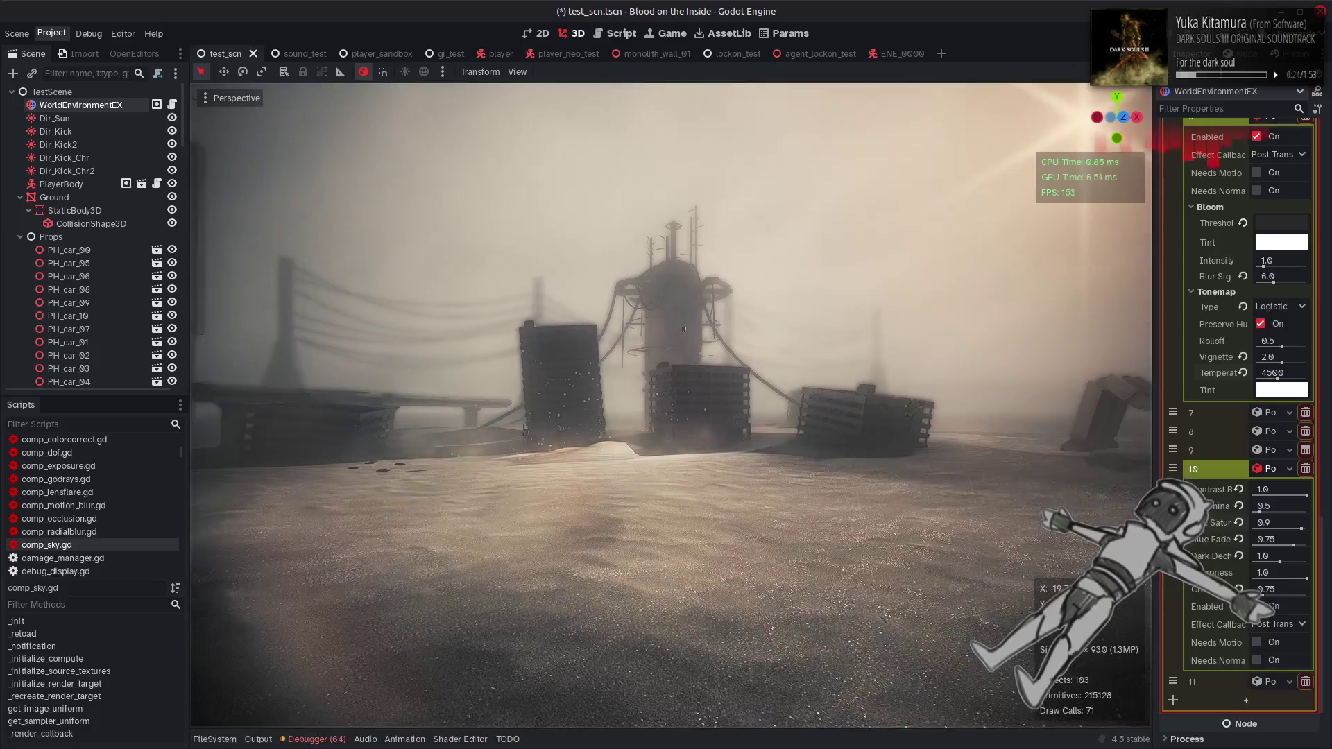
# Revert saturation to 1.0, set dark dechroma to 1.0, and test luminance 0.667
pyautogui.click(1238, 524)
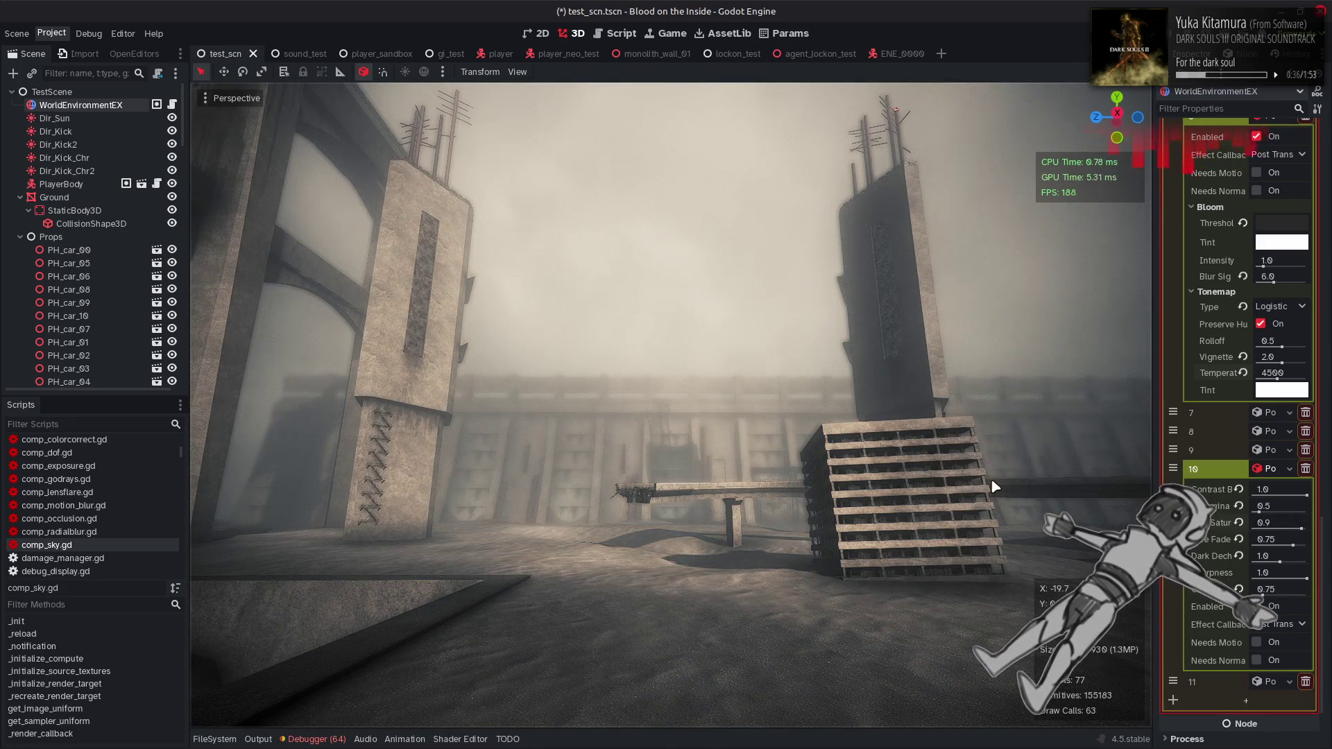
pyautogui.moveTo(1249, 567); pyautogui.dragTo(699, 454)
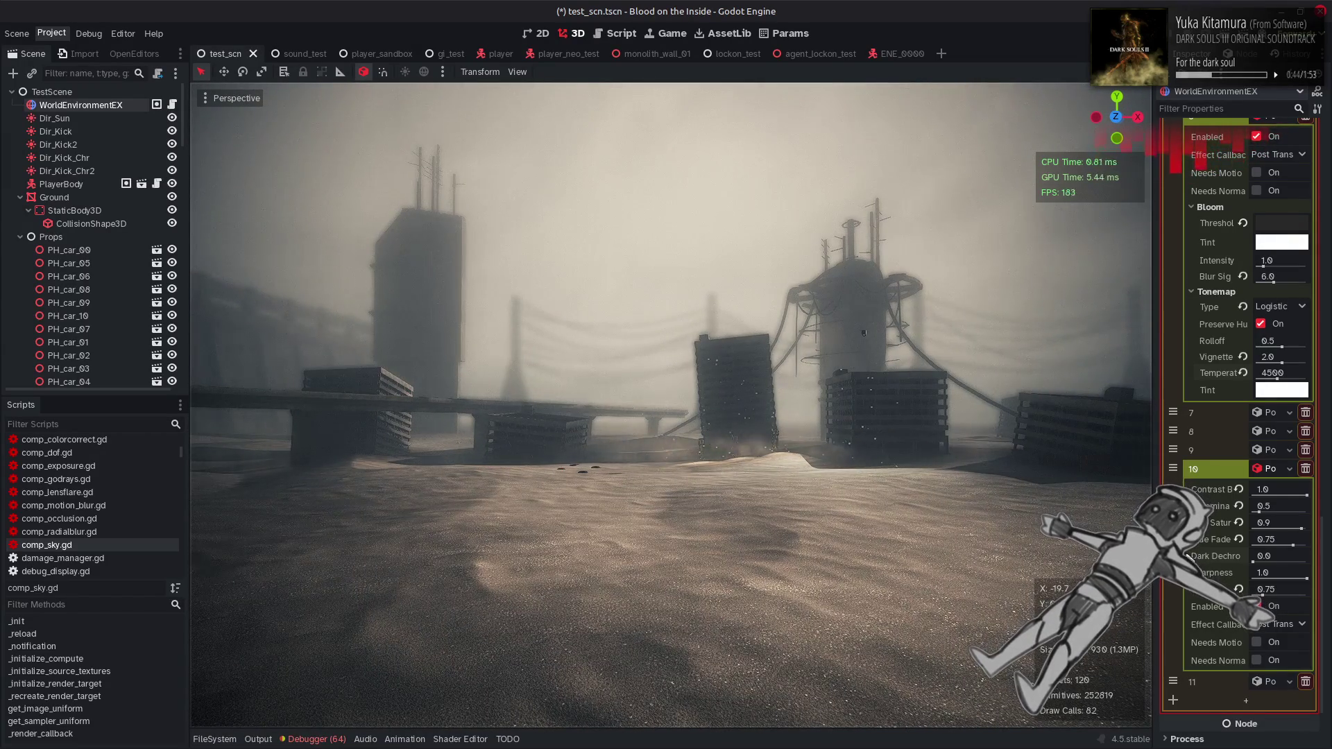
pyautogui.moveTo(1306, 562); pyautogui.dragTo(1280, 558)
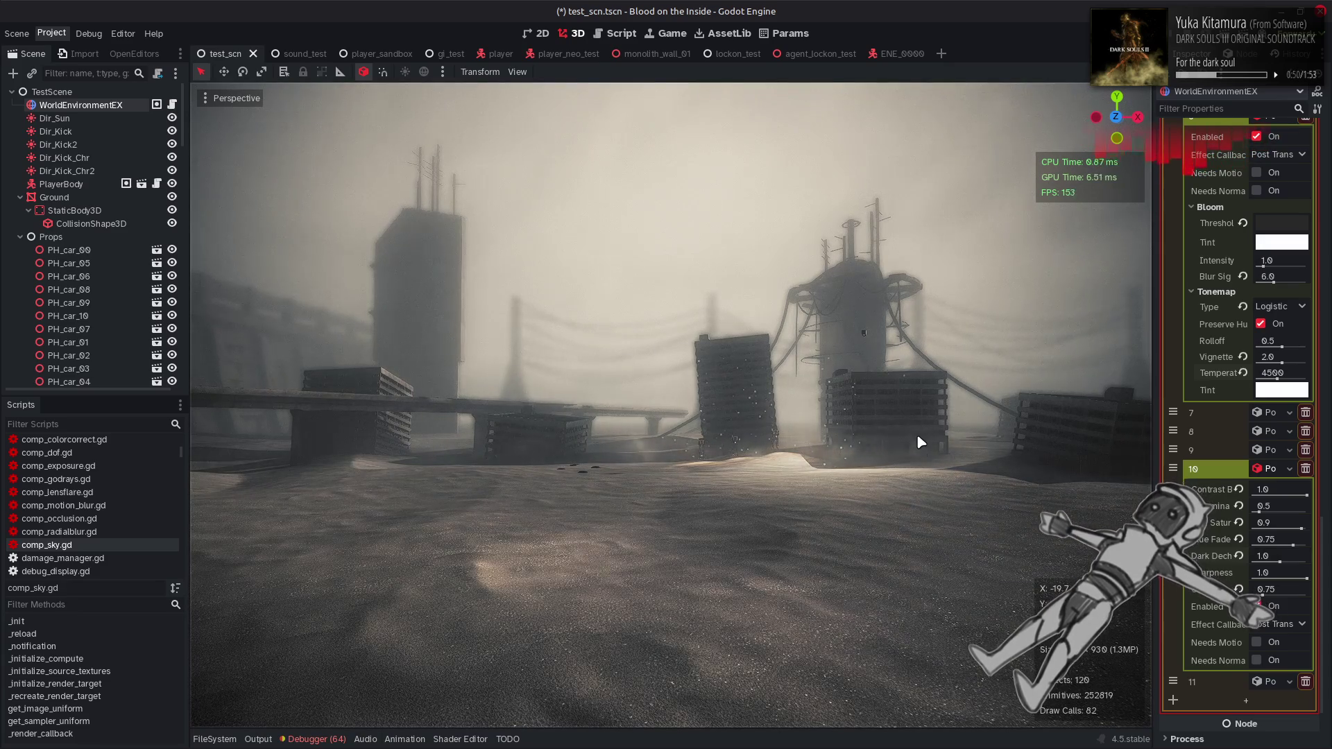
pyautogui.click(1279, 507)
pyautogui.write('0.667')
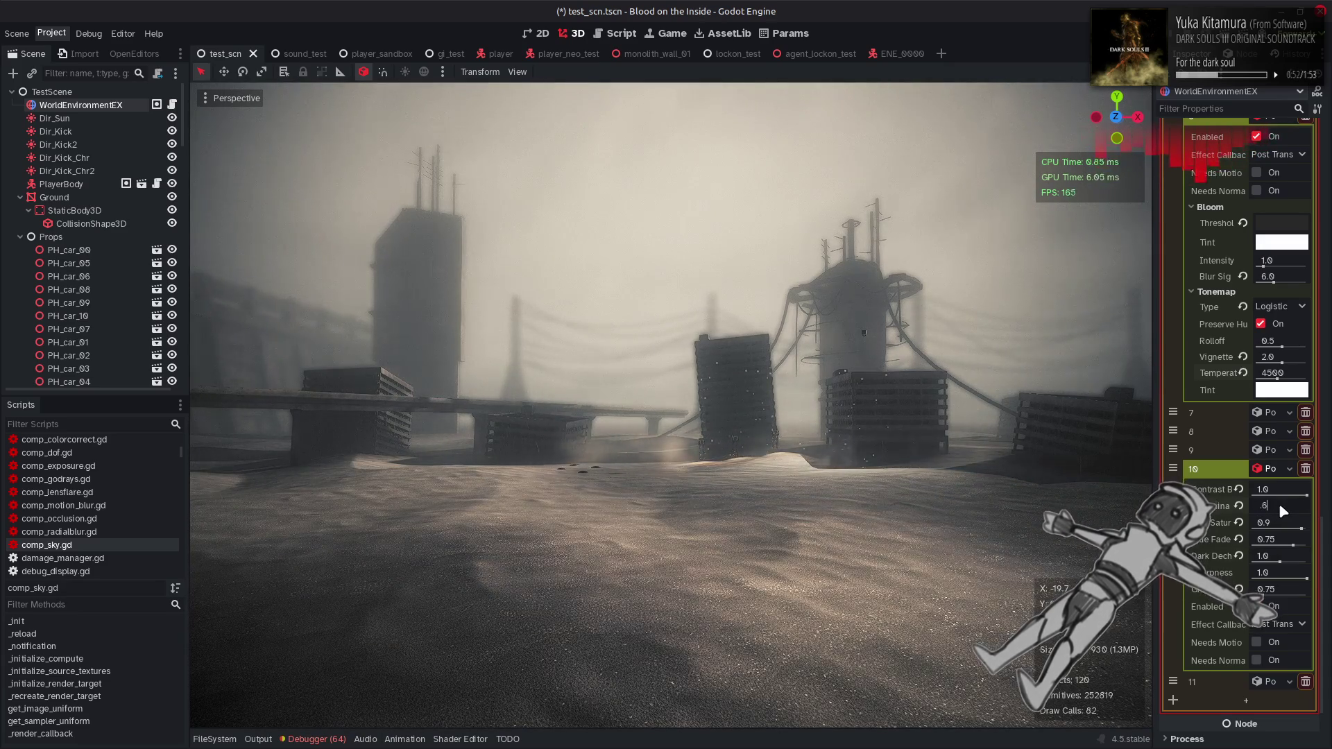
pyautogui.click(1274, 523)
pyautogui.press('Return')
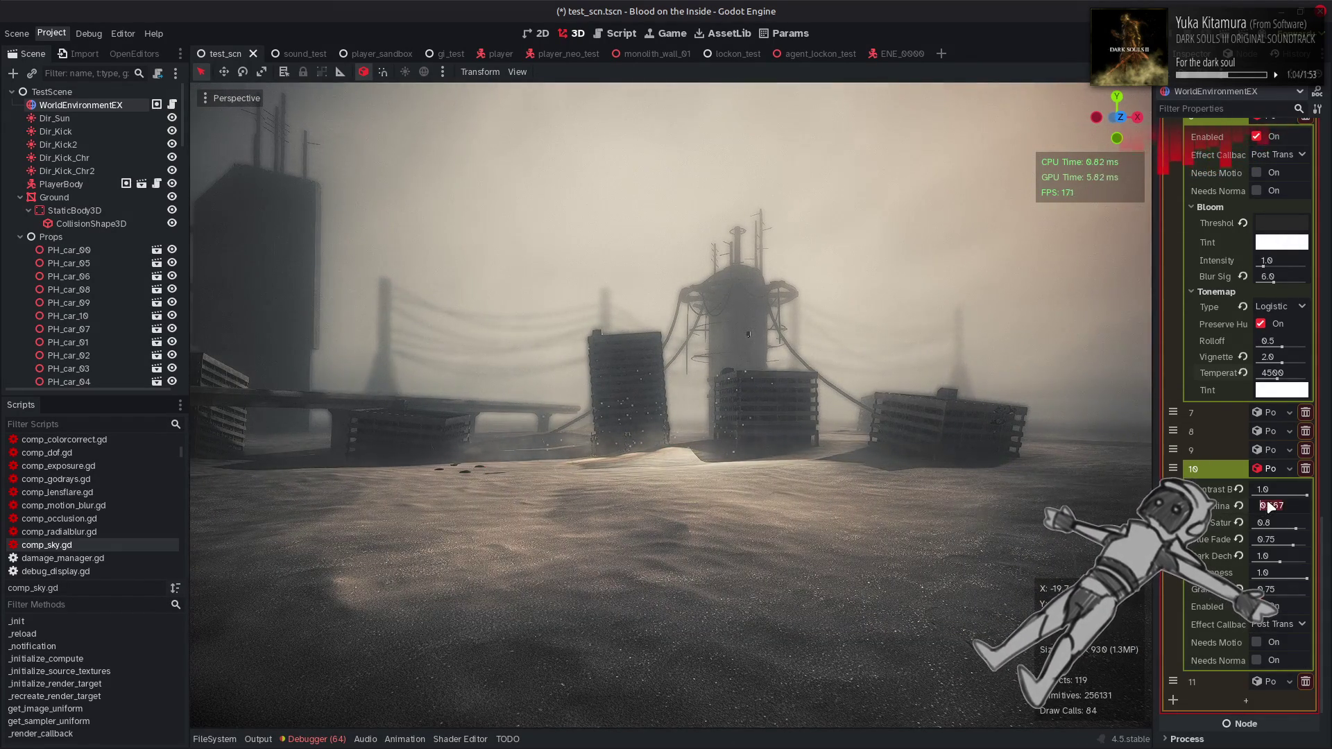
# Save the scene with the grading values kept
pyautogui.scroll(10, 1276, 527)
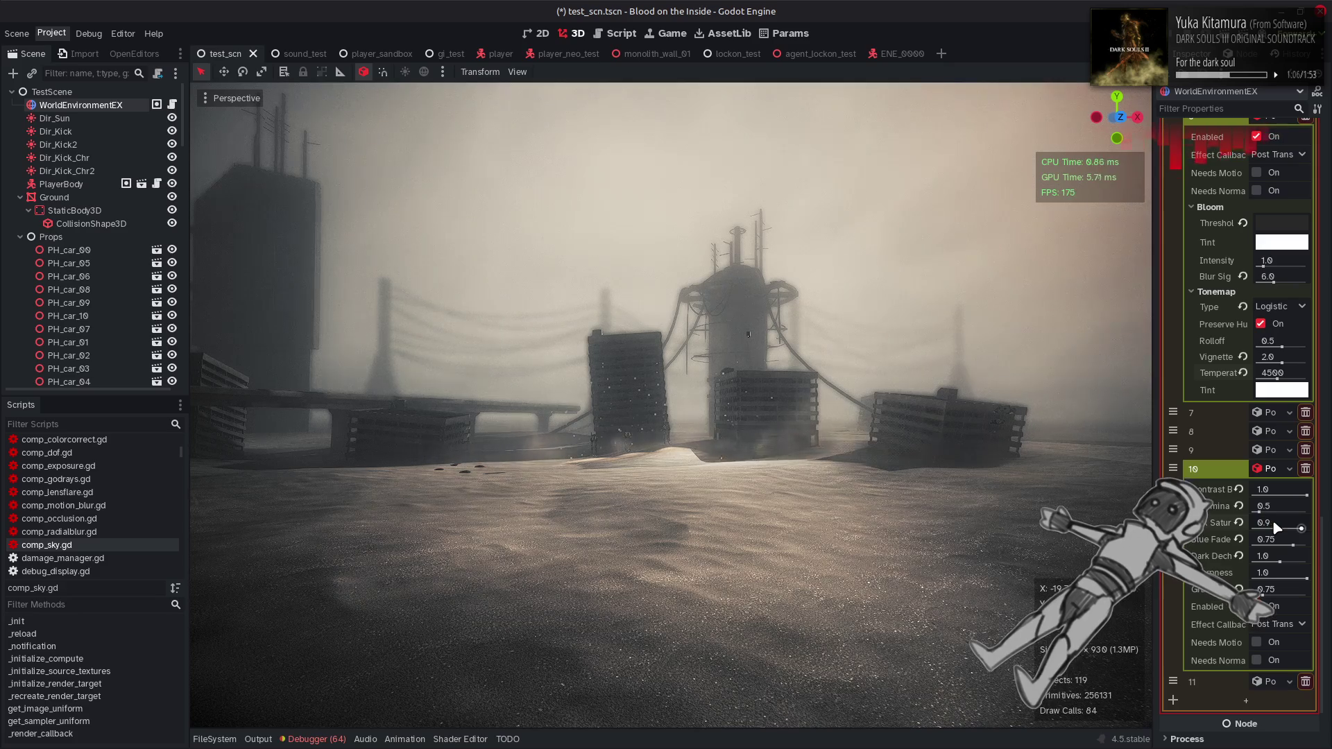
pyautogui.scroll(10, 1276, 527)
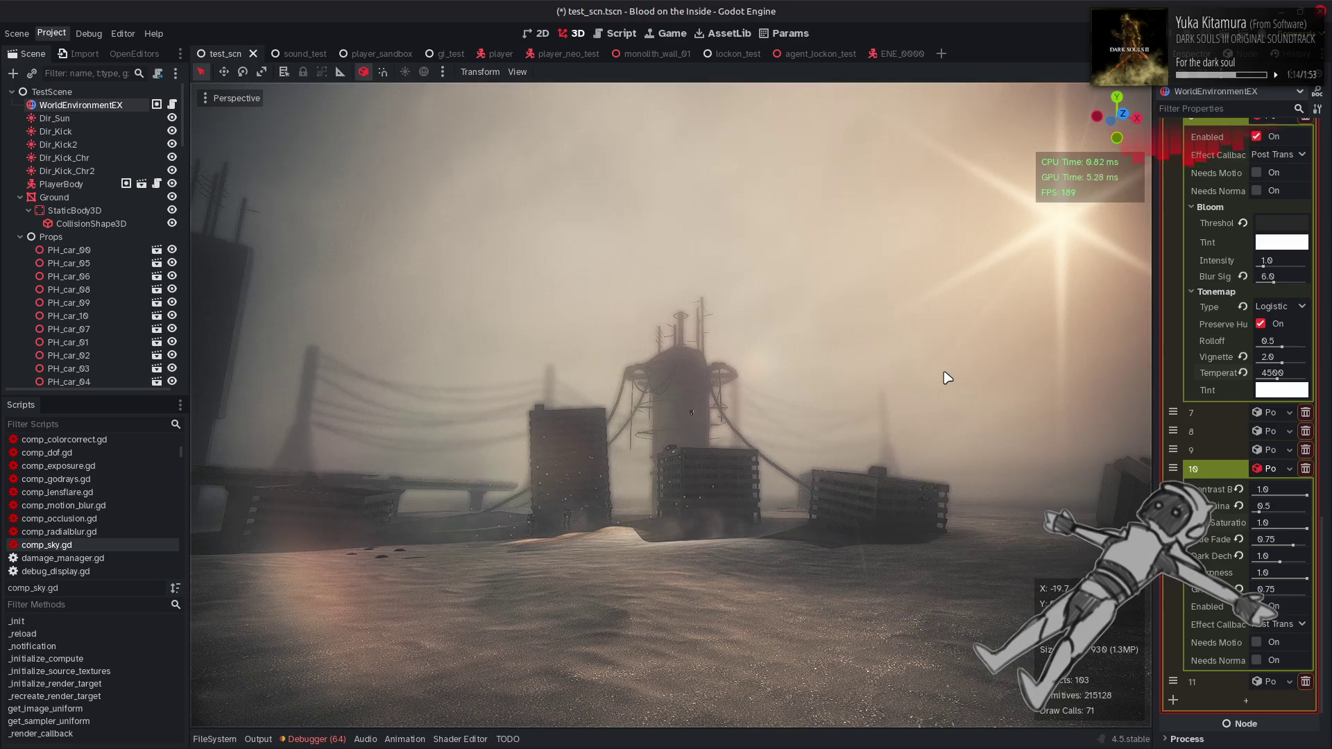
pyautogui.hotkey('ctrl', 's')
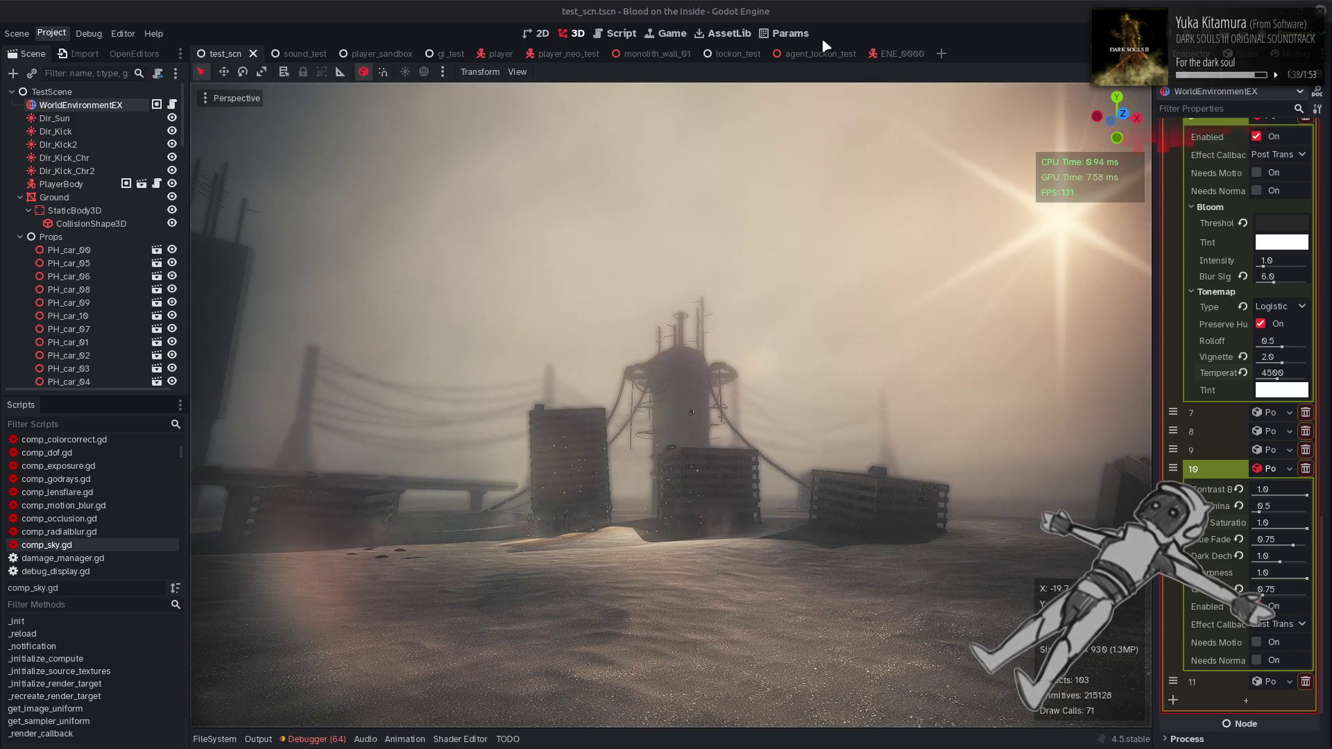
# Compare the scene at vignette 0, restore vignette to 2, save, and run the game with F5
pyautogui.press('w')
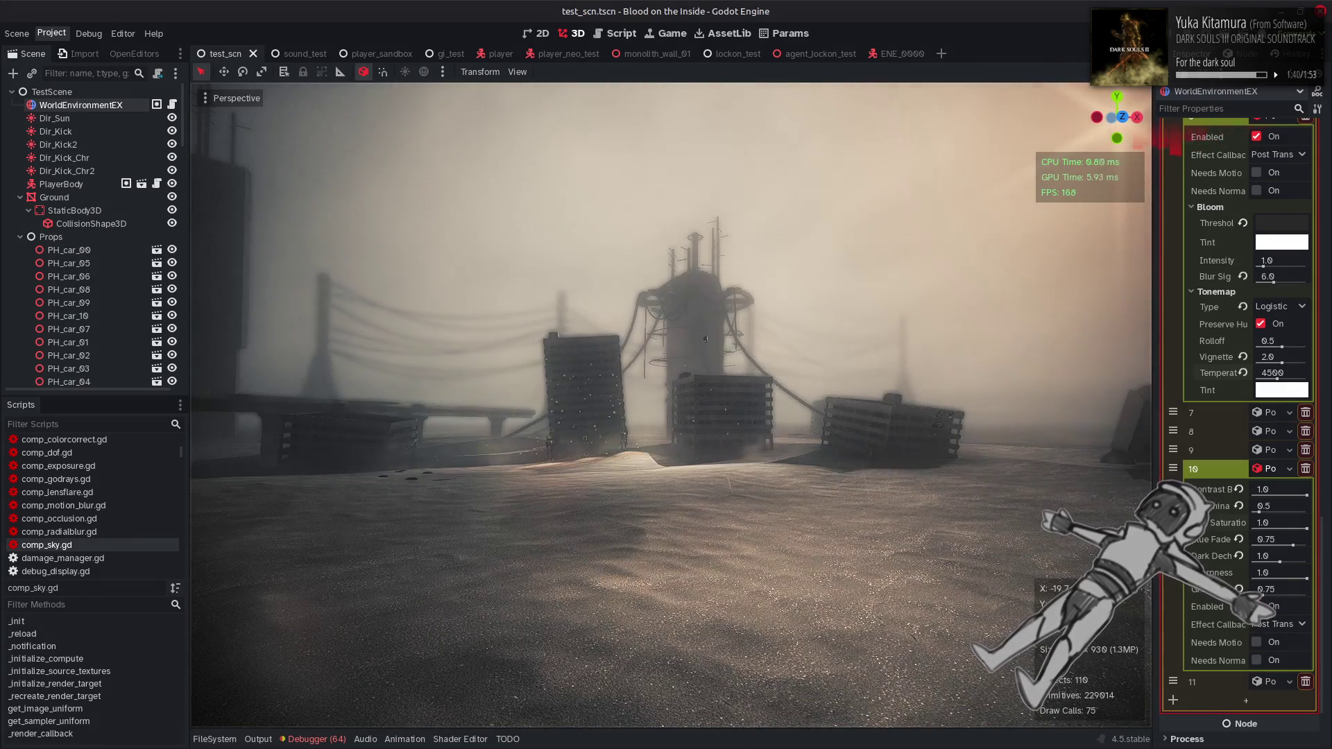
pyautogui.press('d')
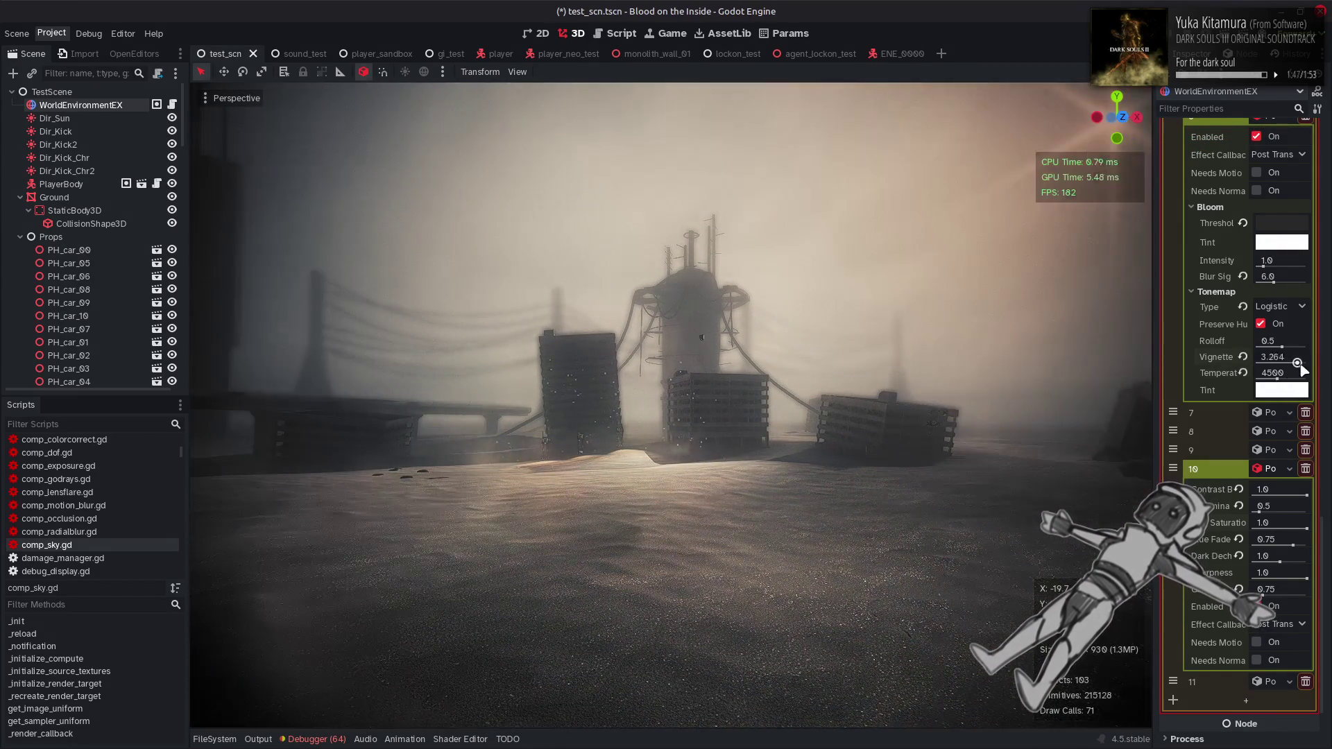
pyautogui.moveTo(1281, 362); pyautogui.dragTo(1256, 362)
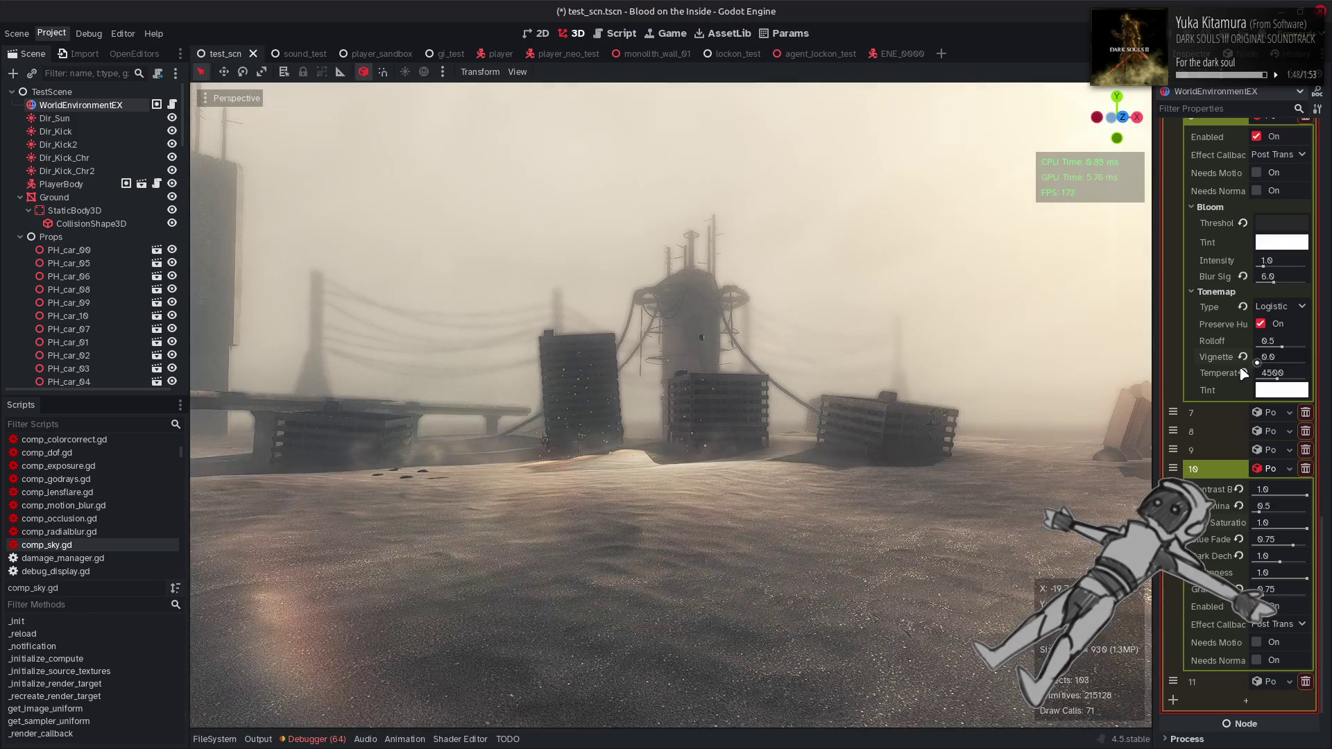
pyautogui.write('2')
pyautogui.press('Return')
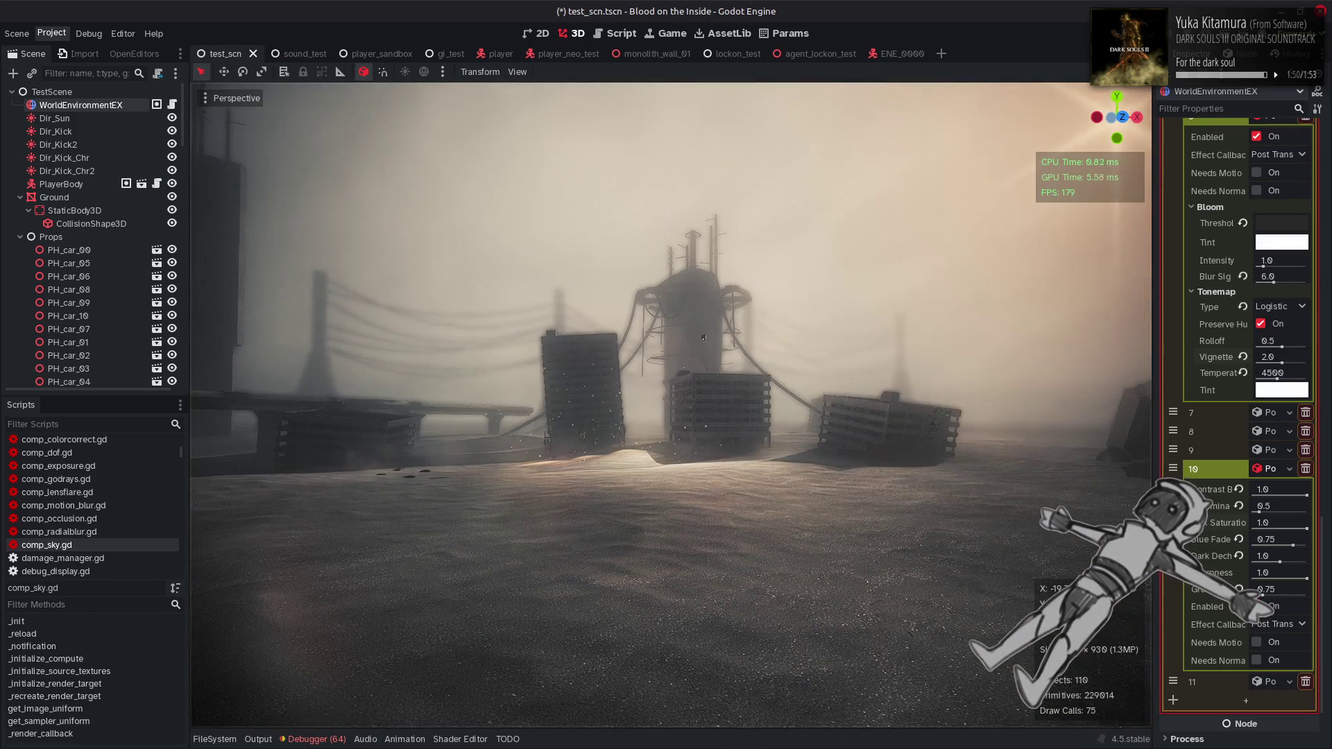
pyautogui.hotkey('ctrl', 's')
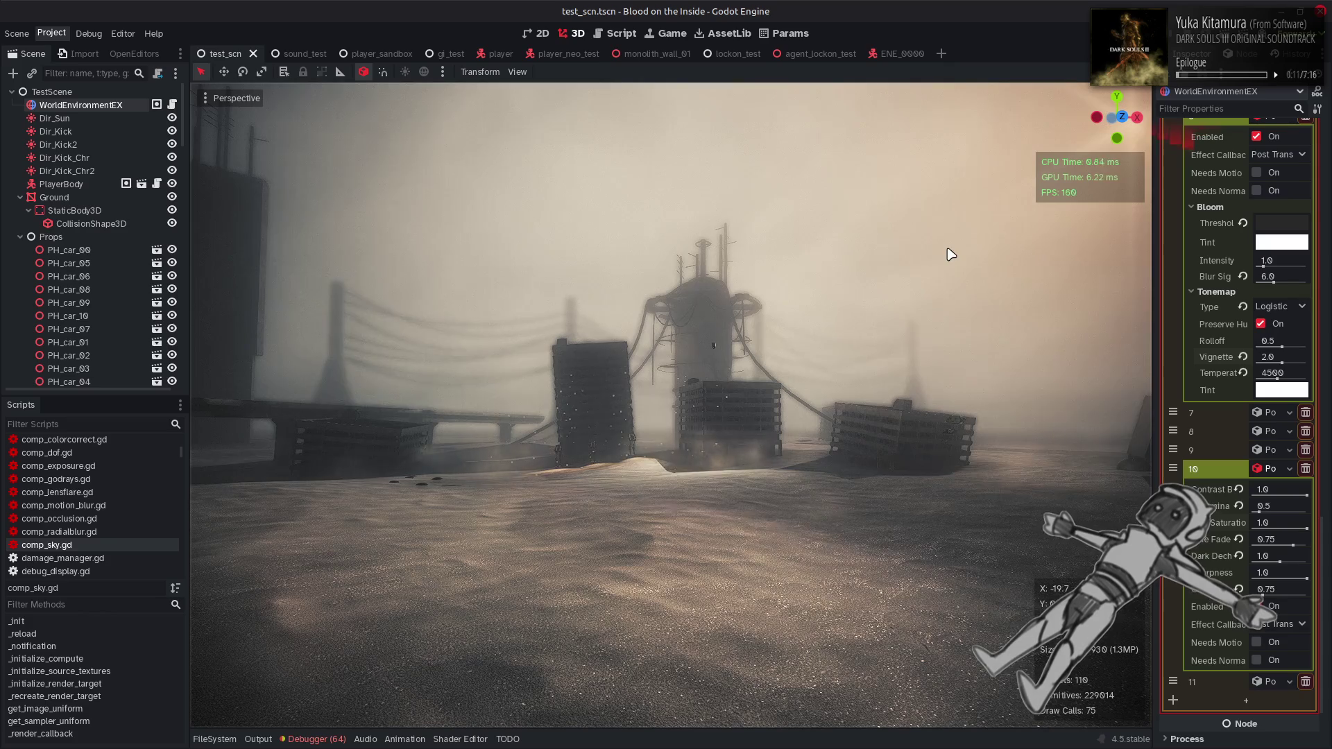
pyautogui.press('F5')
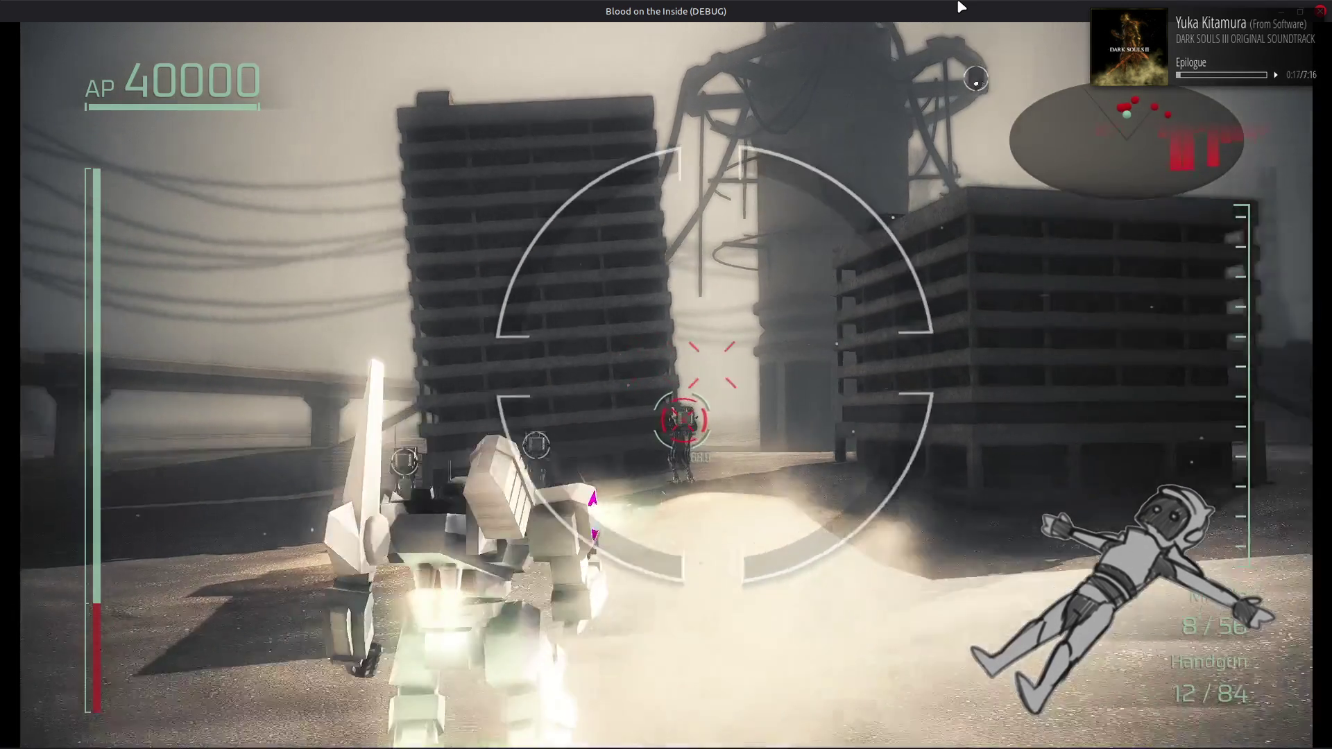
# Drive and turn the mech left and right across the sand, then close the game with Alt+F4
pyautogui.press('a')
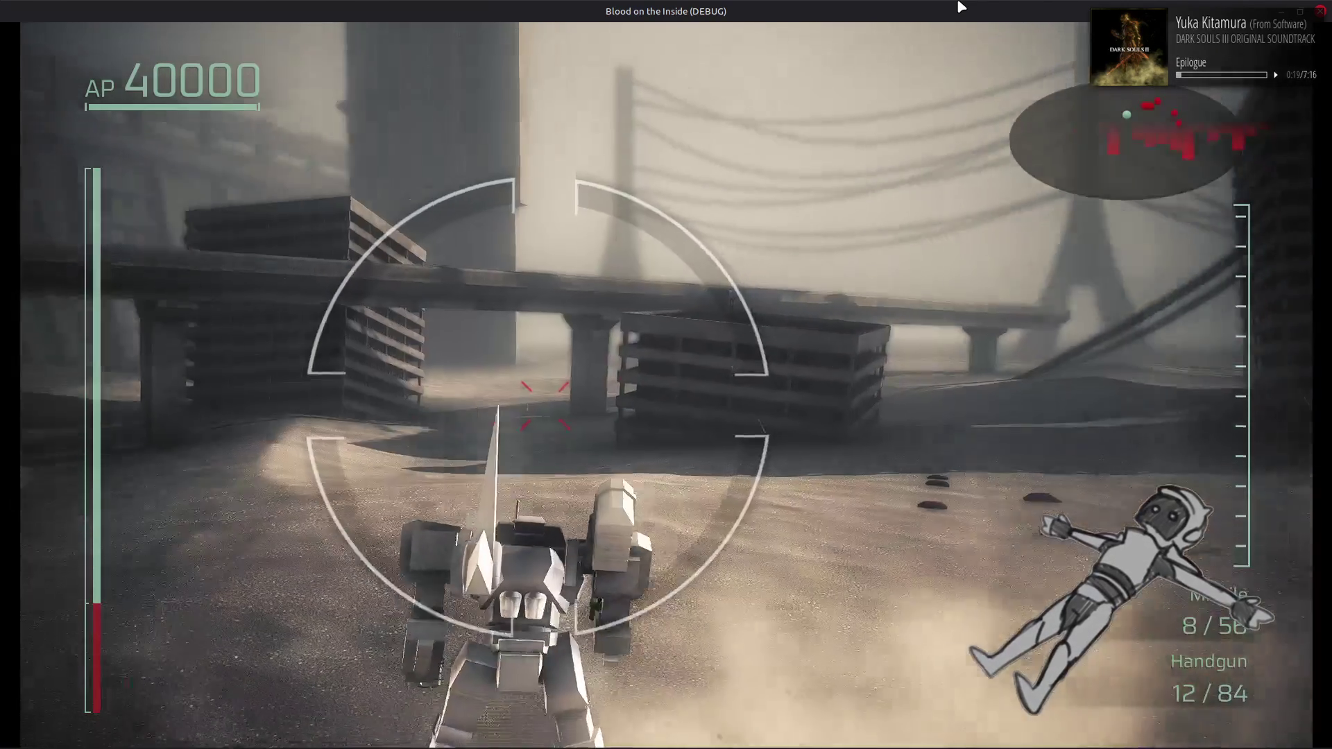
pyautogui.press('d')
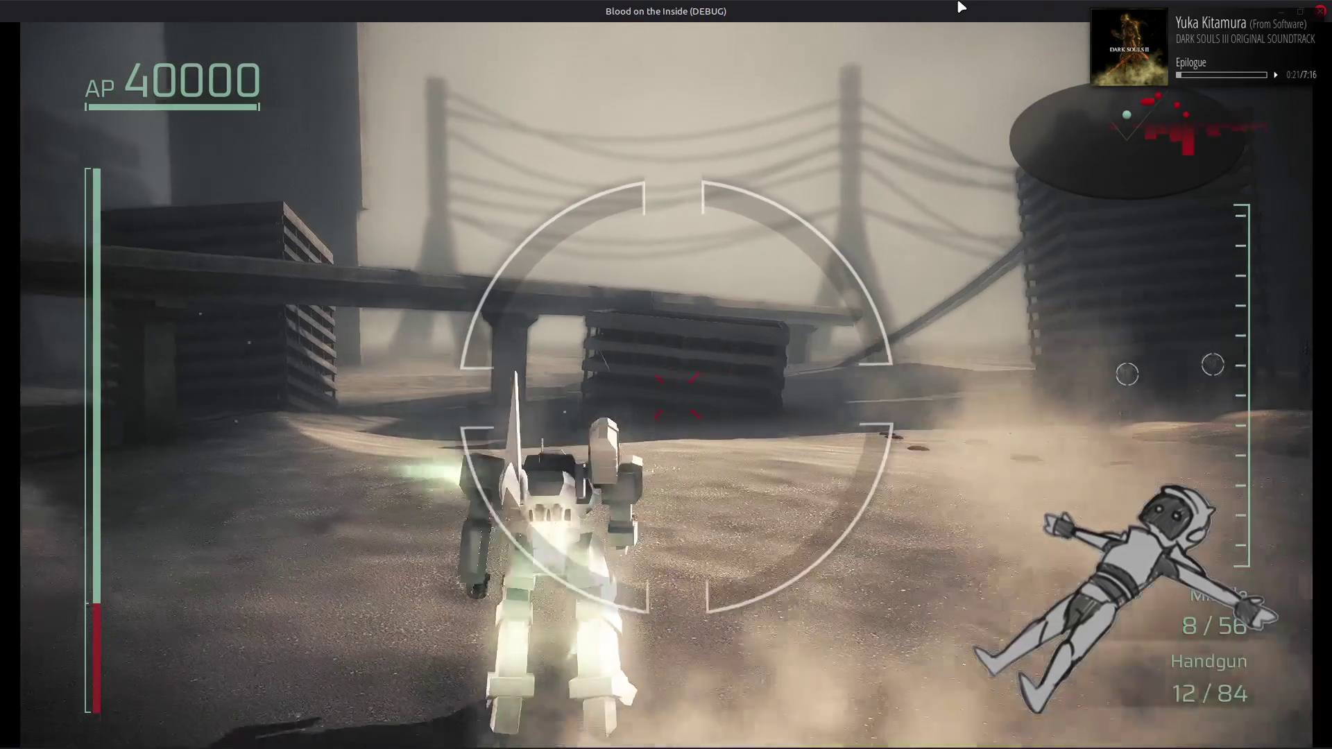
pyautogui.press('d')
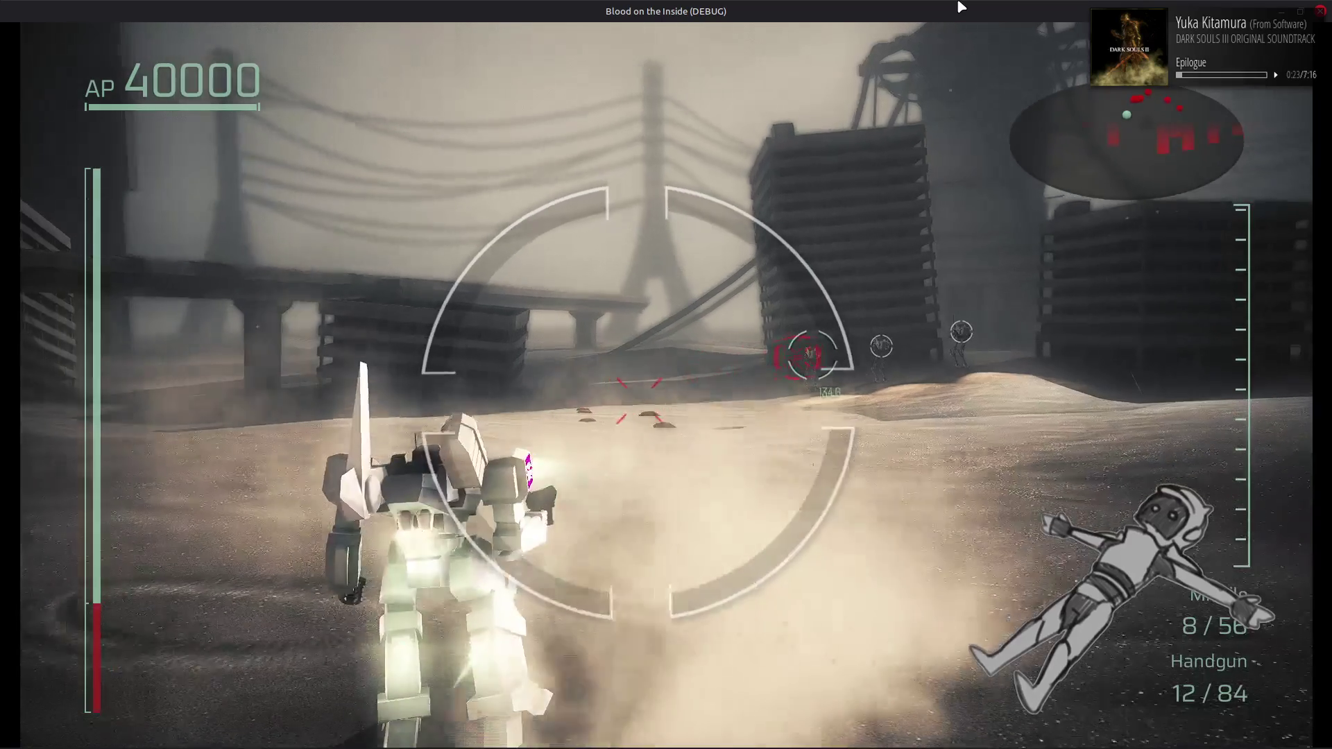
pyautogui.press('a')
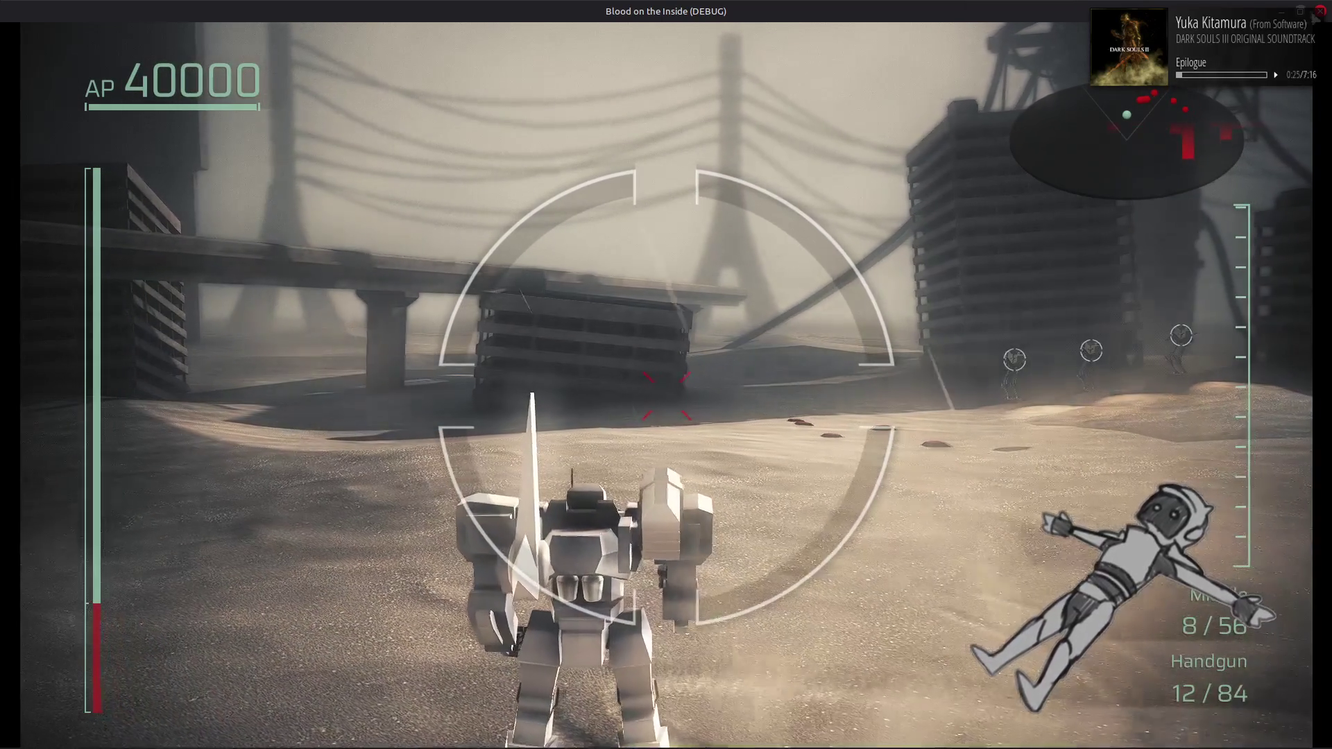
pyautogui.hotkey('alt', 'F4')
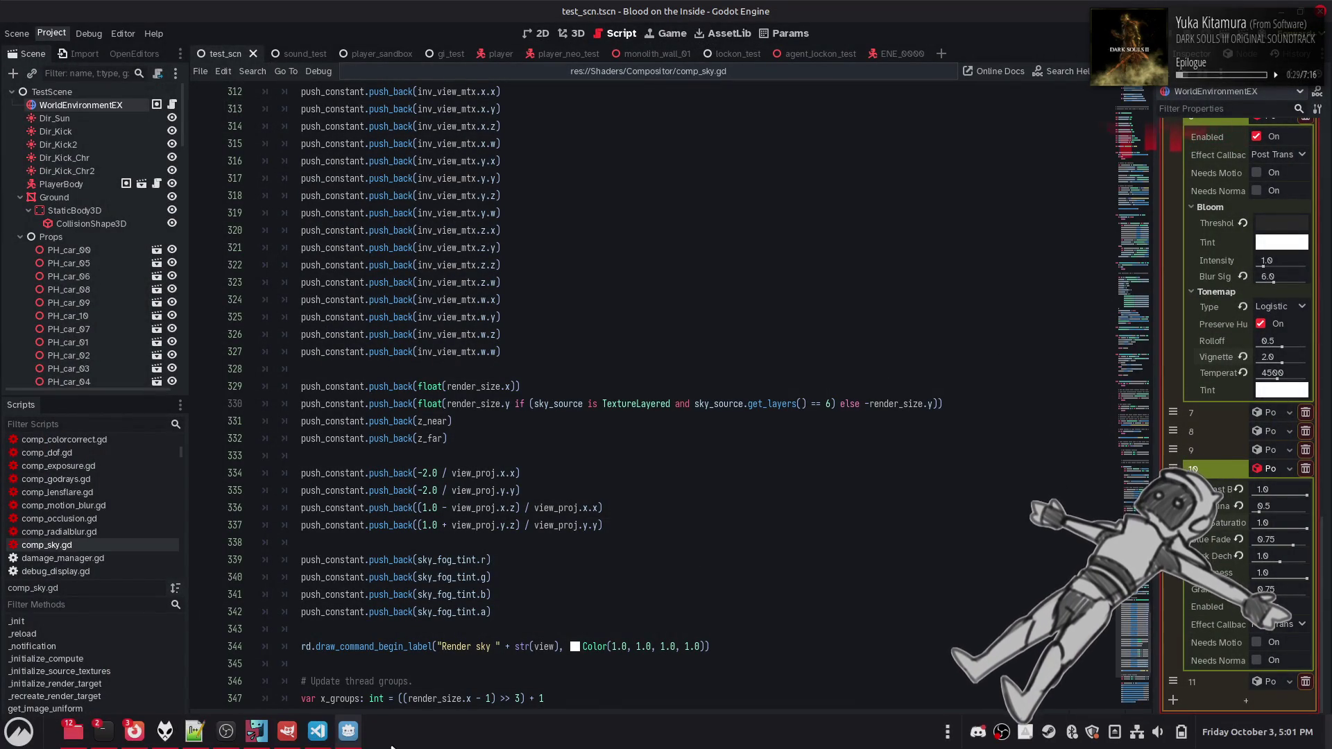
# In Notepad++, read the end of bloom_tonemap.glsl, then open color_correct.glsl
pyautogui.click(208, 725)
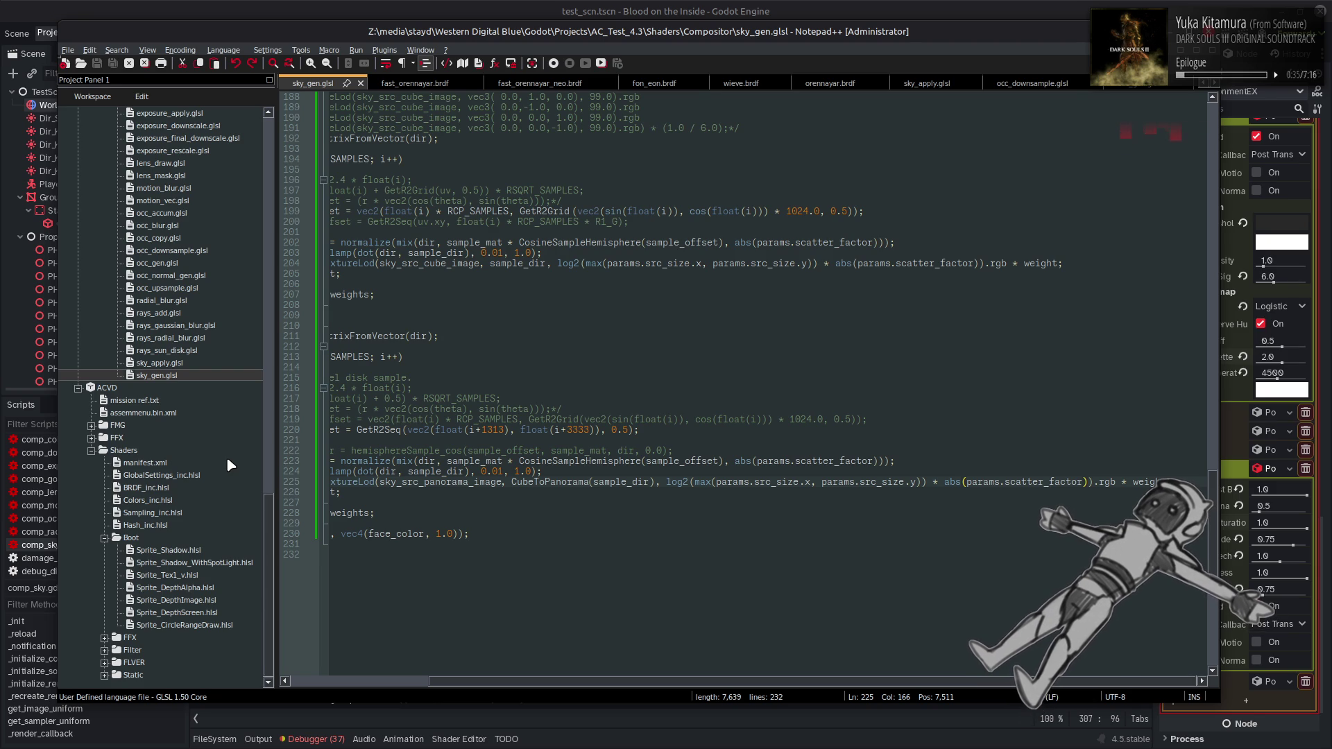
pyautogui.scroll(5, 226, 456)
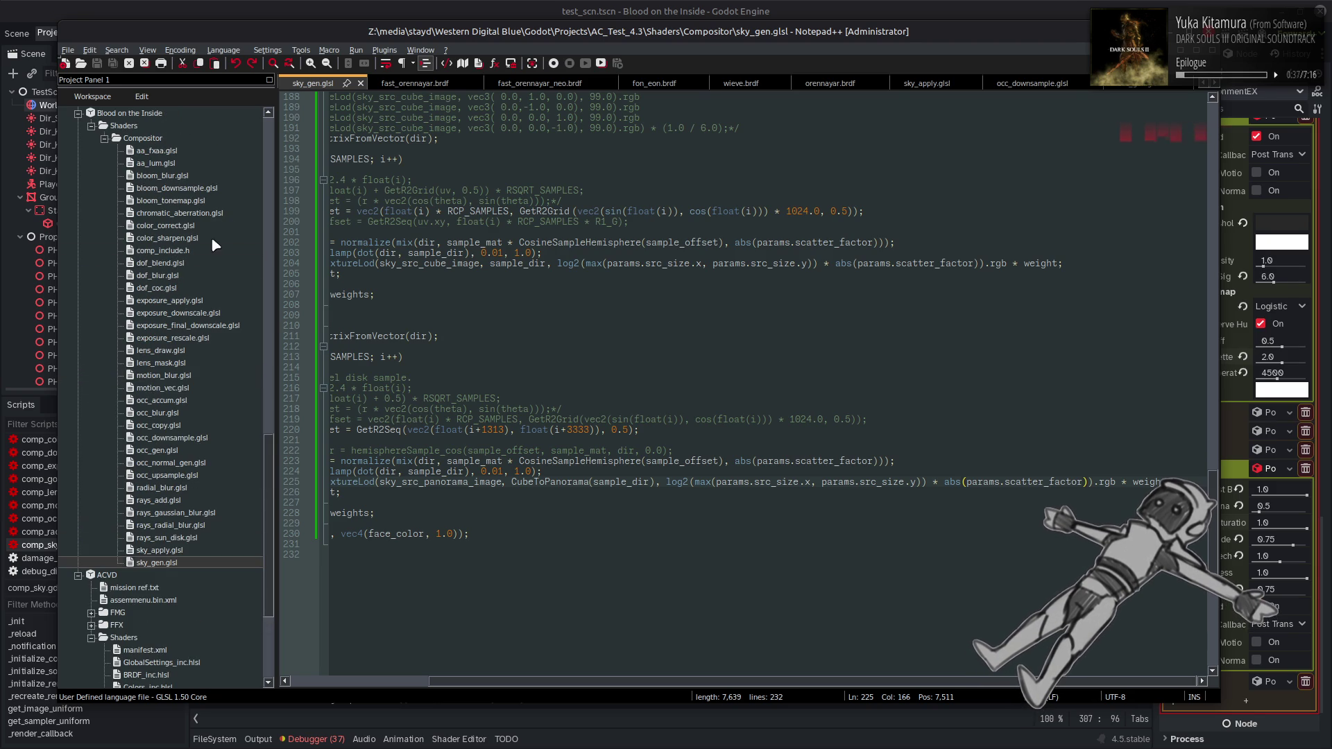
pyautogui.doubleClick(167, 200)
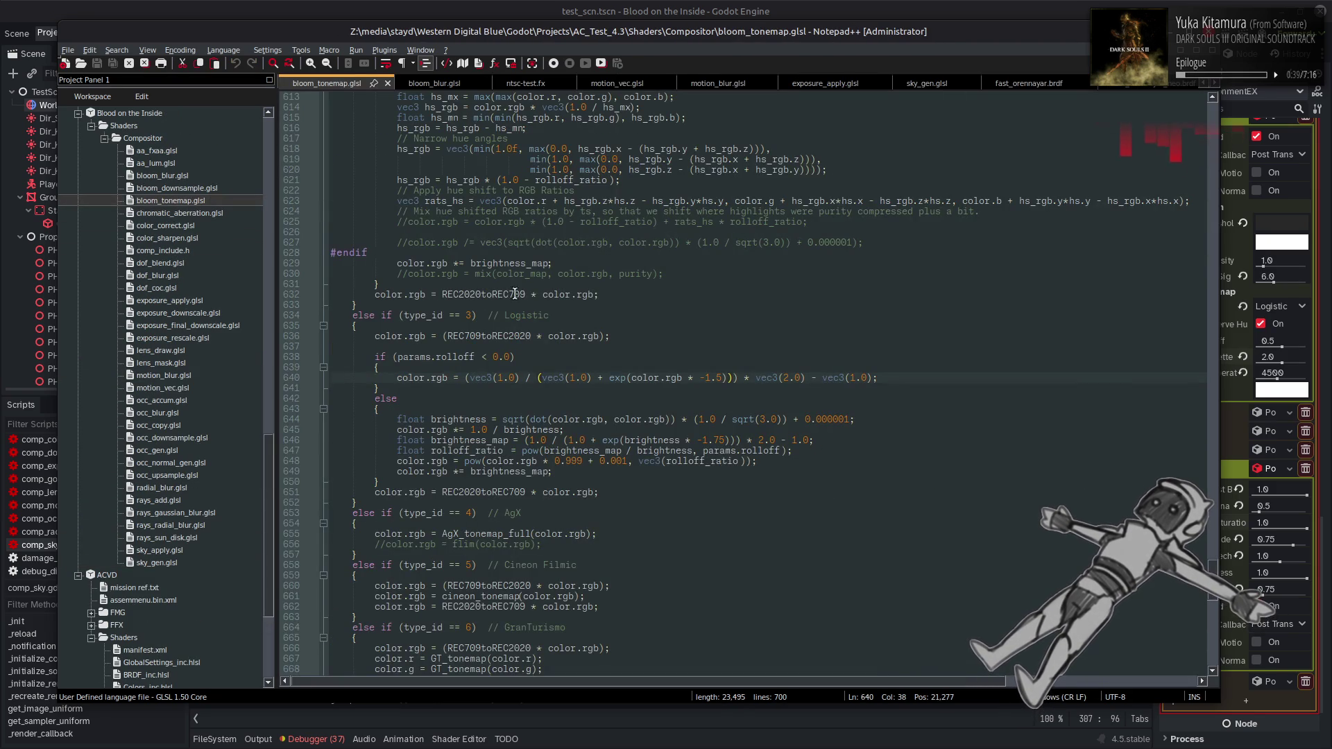
pyautogui.scroll(-18, 520, 291)
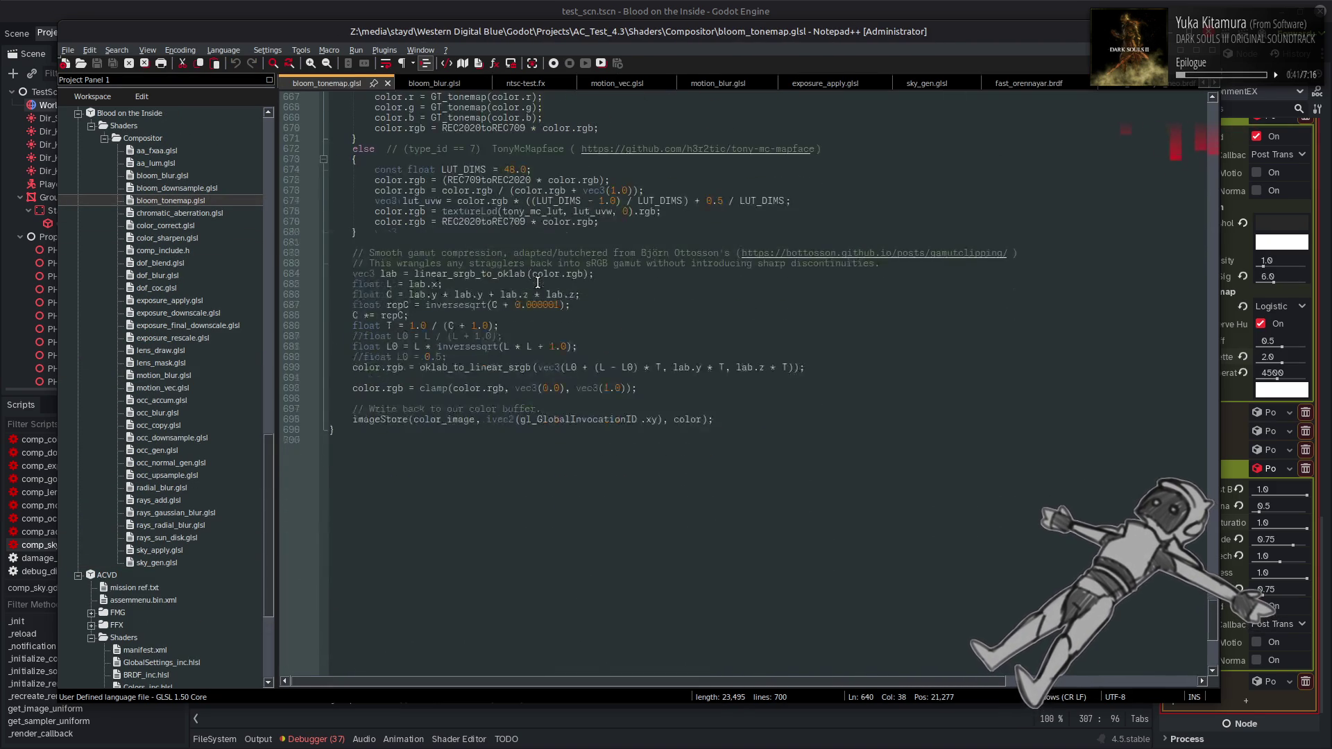
pyautogui.scroll(1, 537, 283)
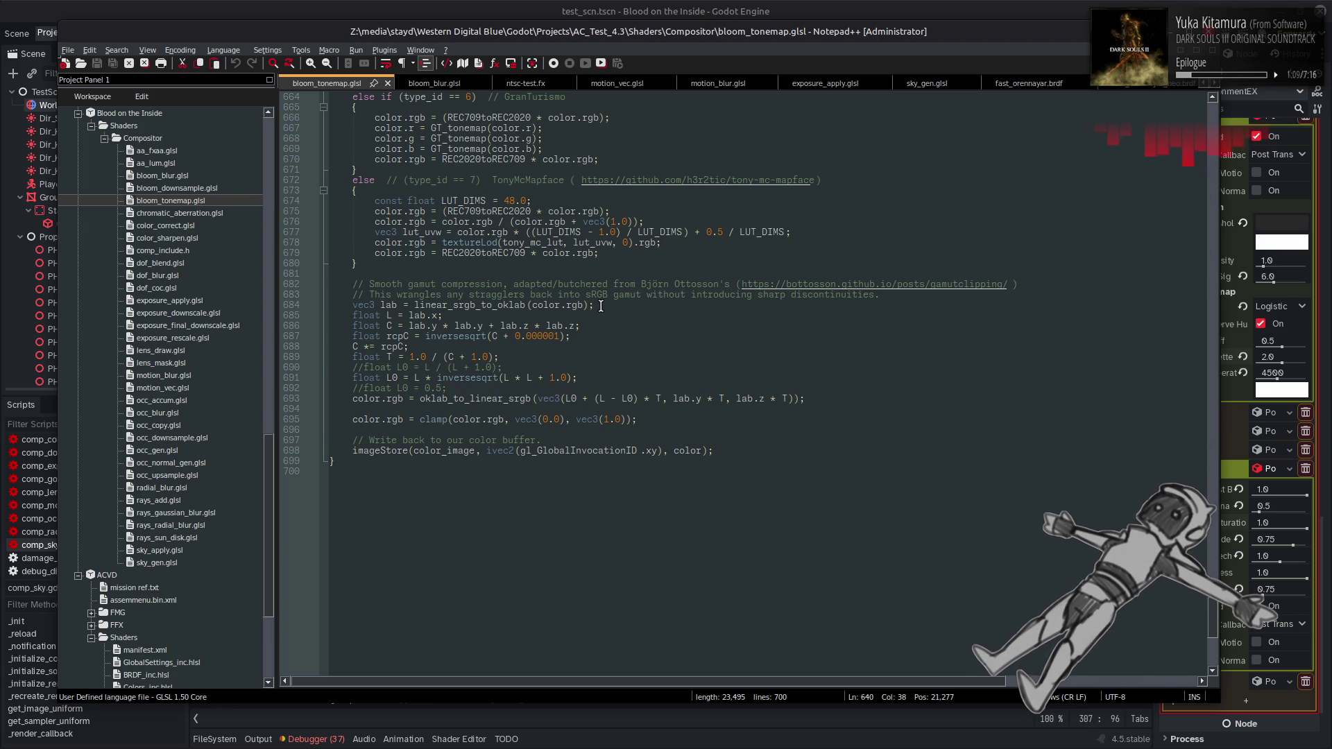
pyautogui.scroll(9, 608, 343)
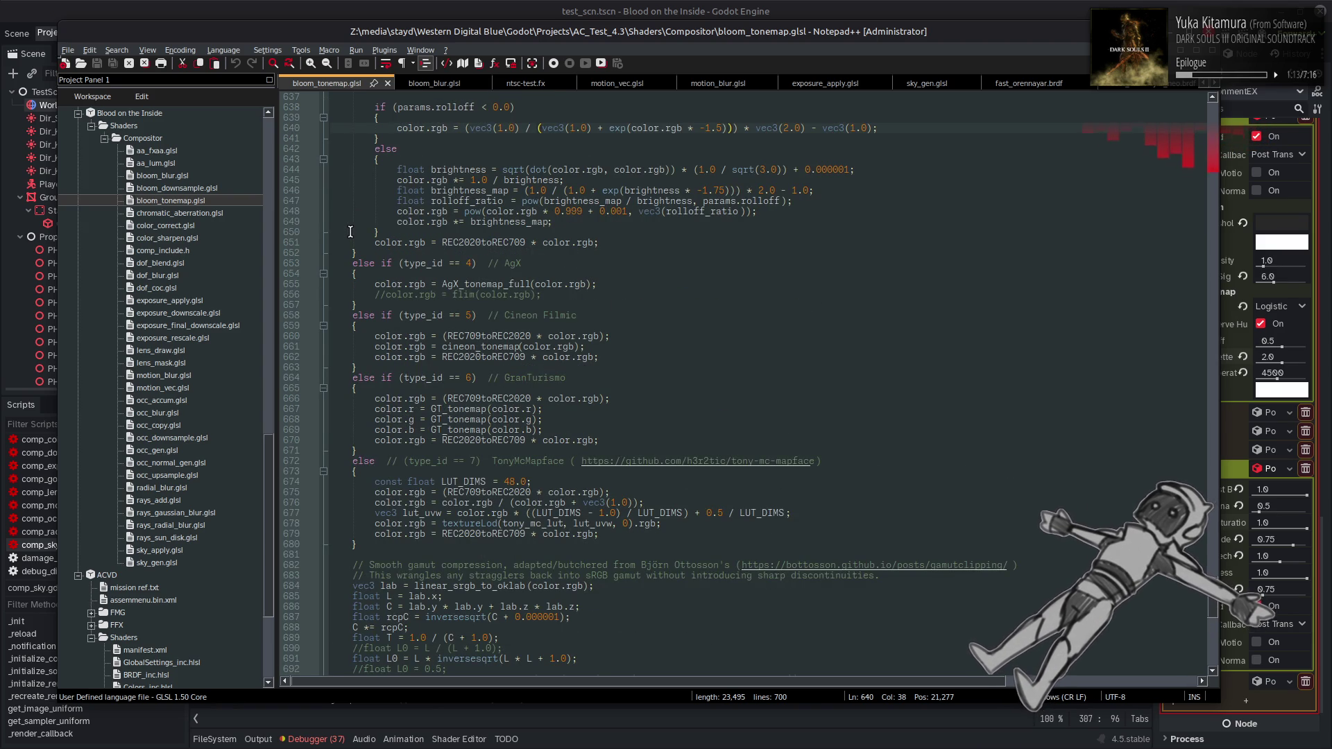
pyautogui.doubleClick(165, 226)
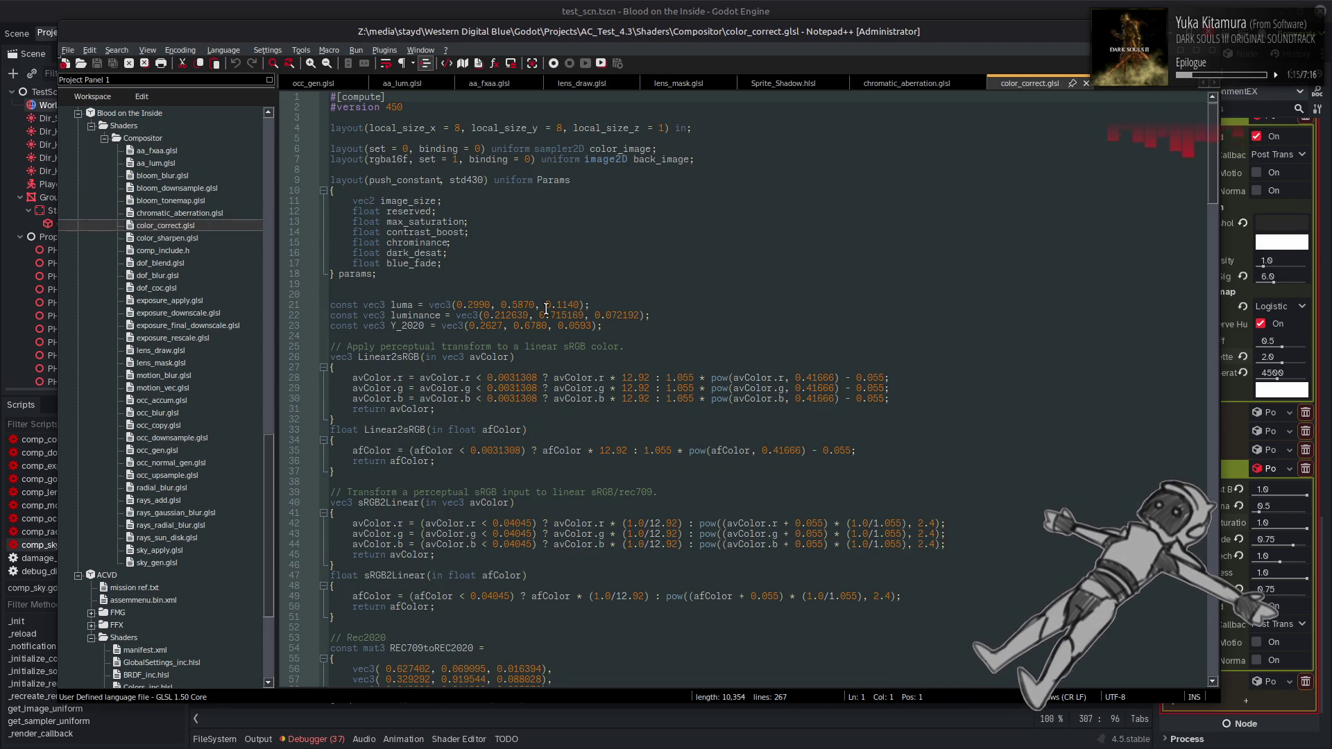
# Scroll through color_correct.glsl's grading code, then return to bloom_tonemap.glsl
pyautogui.scroll(-20, 553, 316)
pyautogui.scroll(-9, 552, 316)
pyautogui.scroll(4, 552, 316)
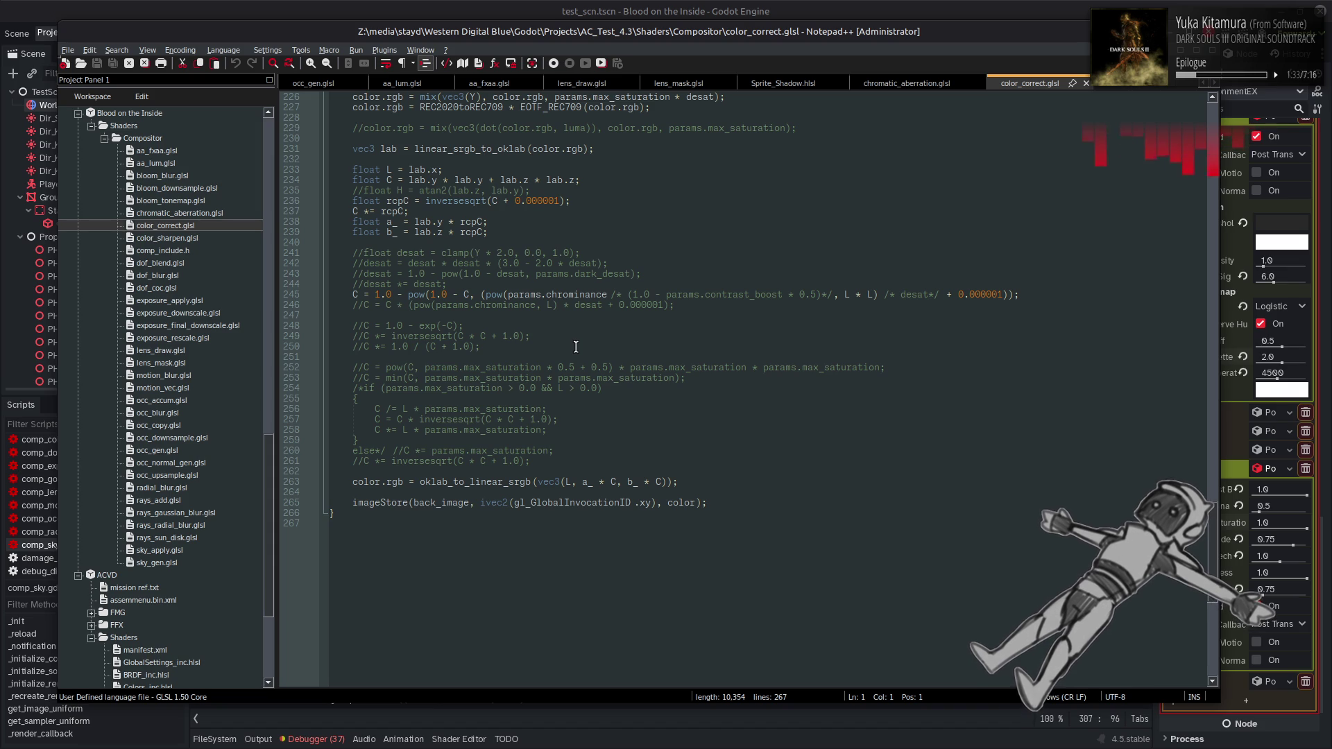
pyautogui.scroll(8, 576, 346)
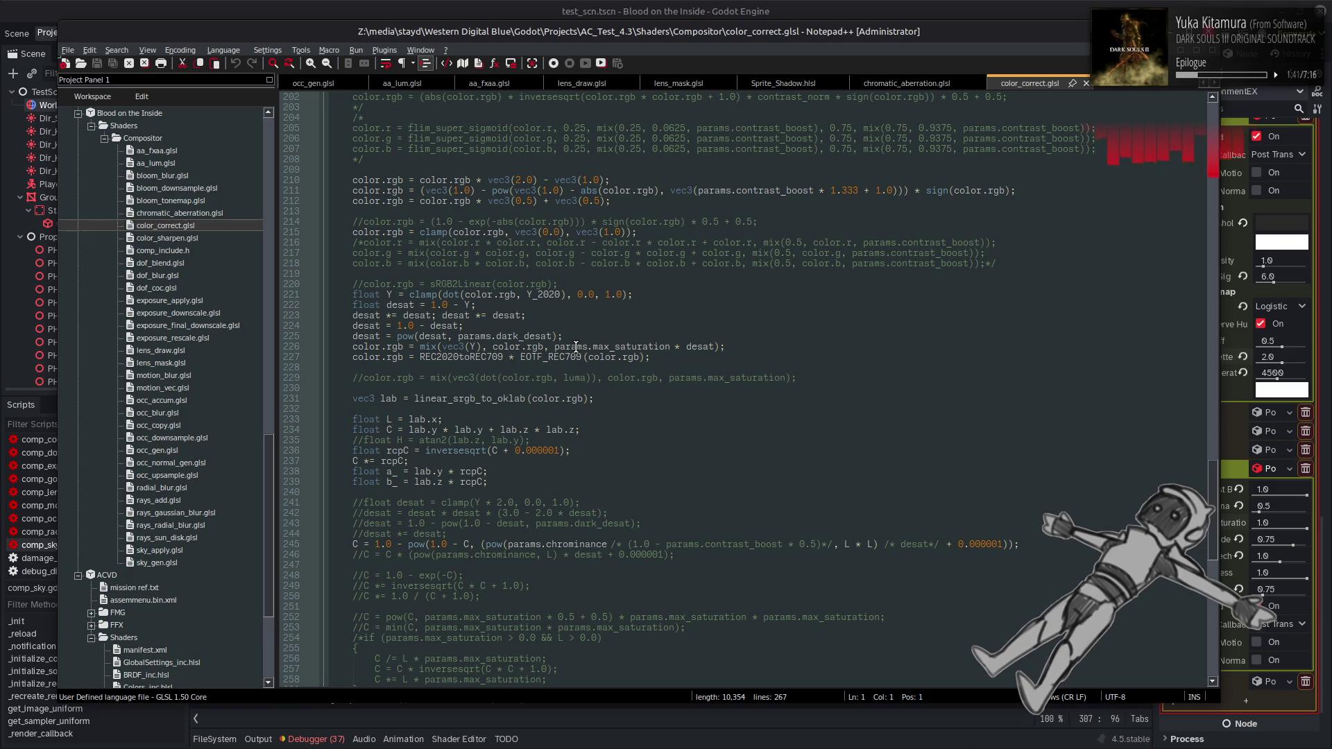
pyautogui.scroll(4, 575, 347)
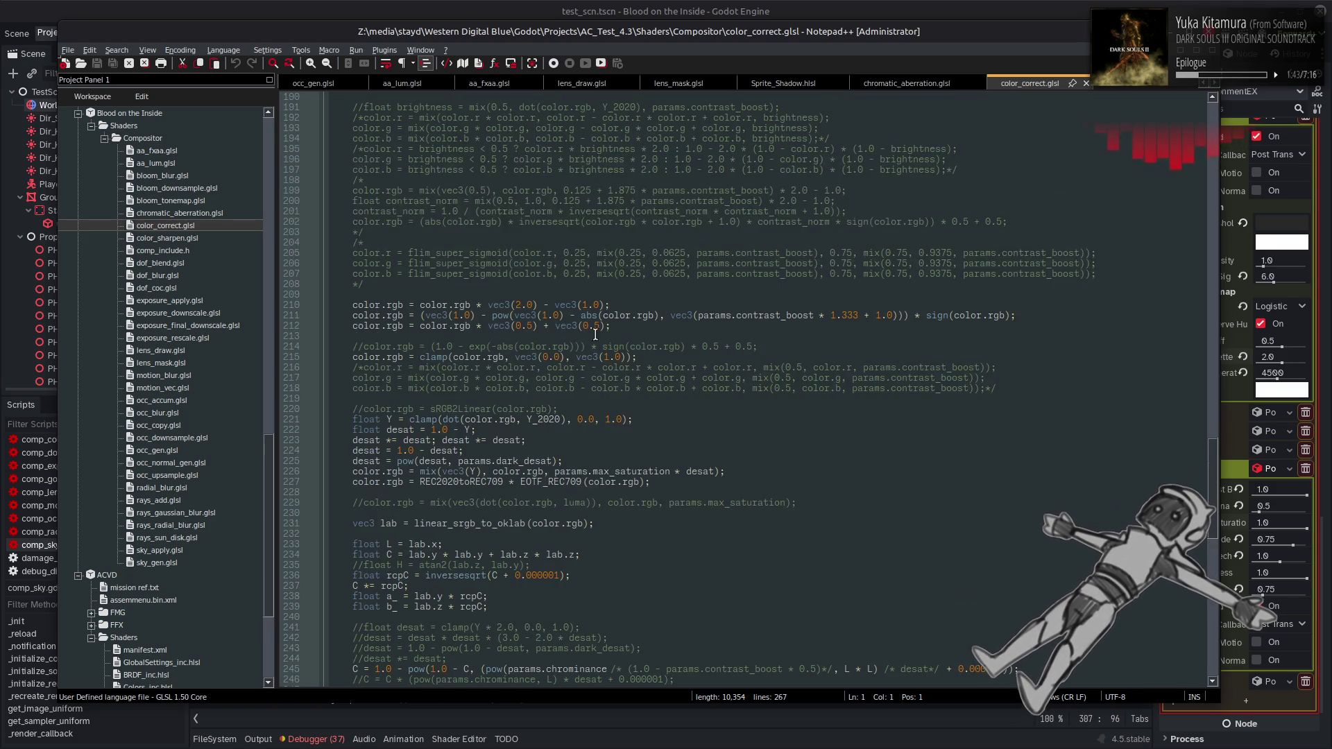
pyautogui.doubleClick(163, 200)
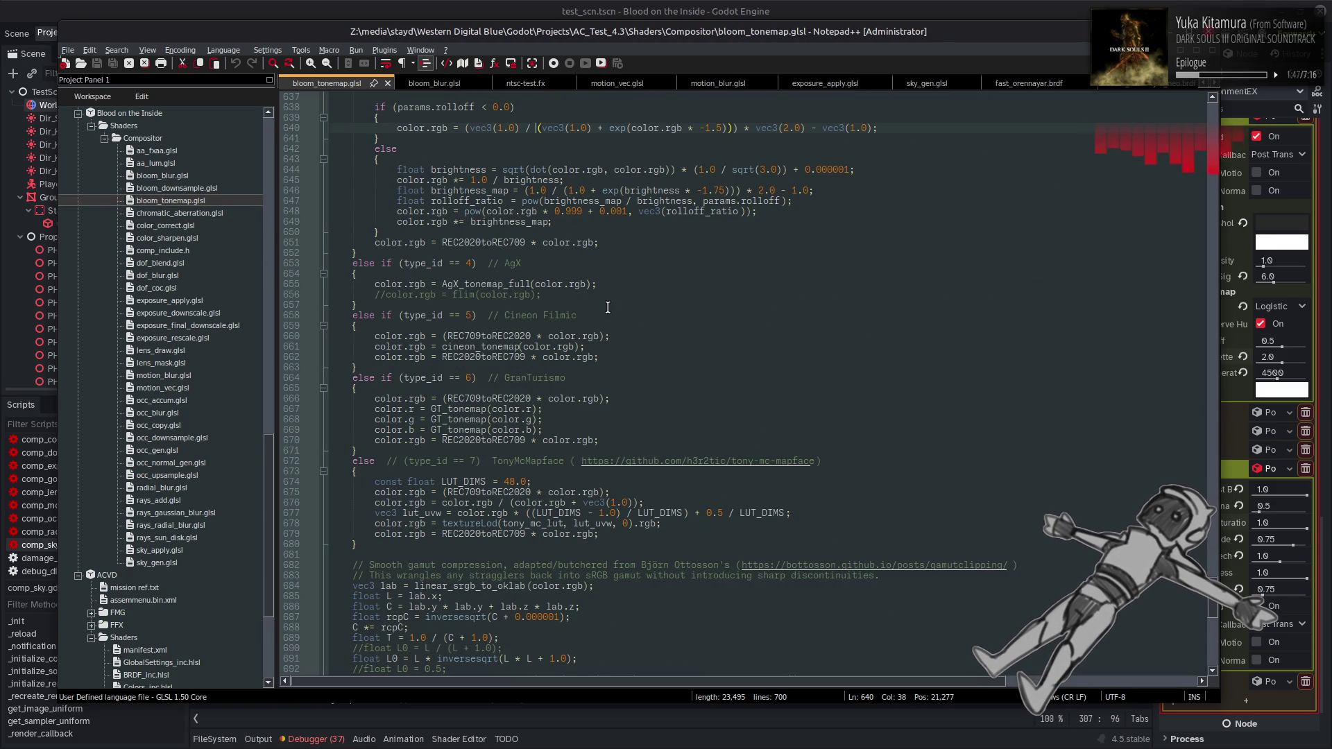
pyautogui.scroll(-6, 636, 290)
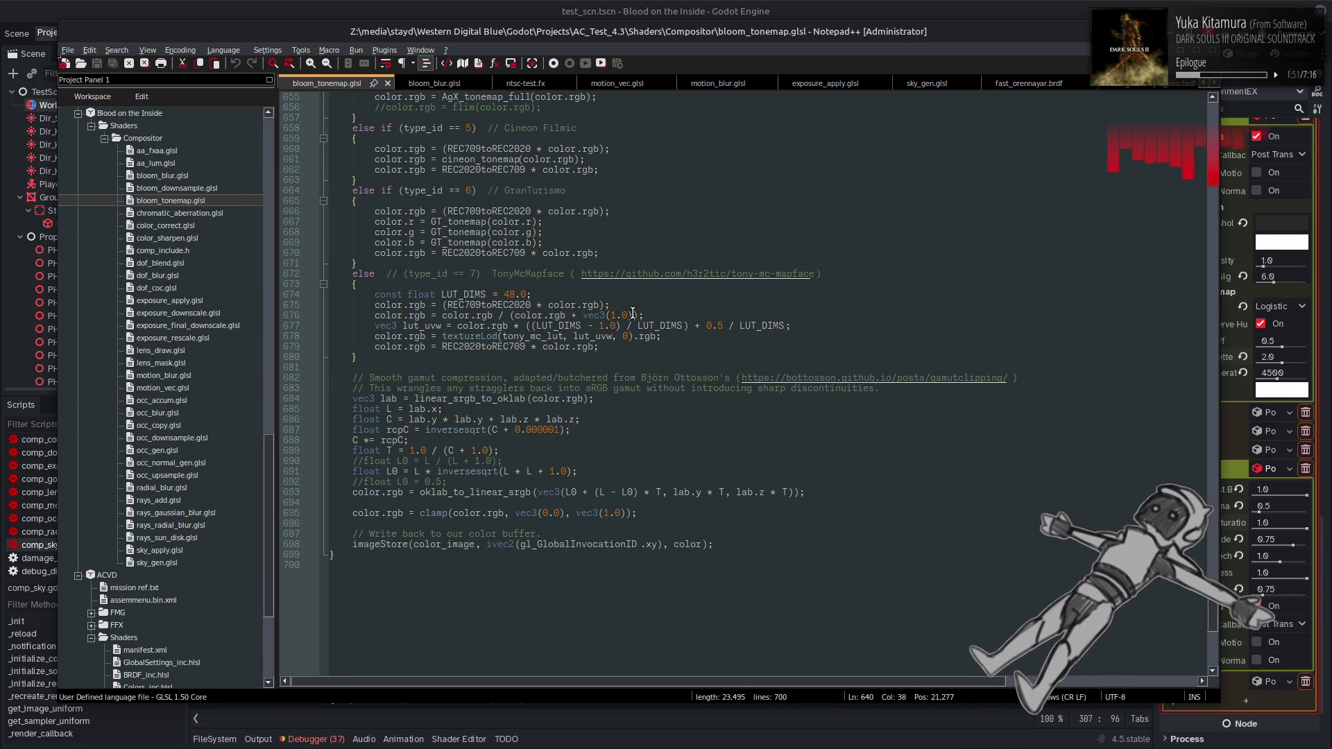
pyautogui.scroll(20, 632, 314)
pyautogui.scroll(20, 632, 314)
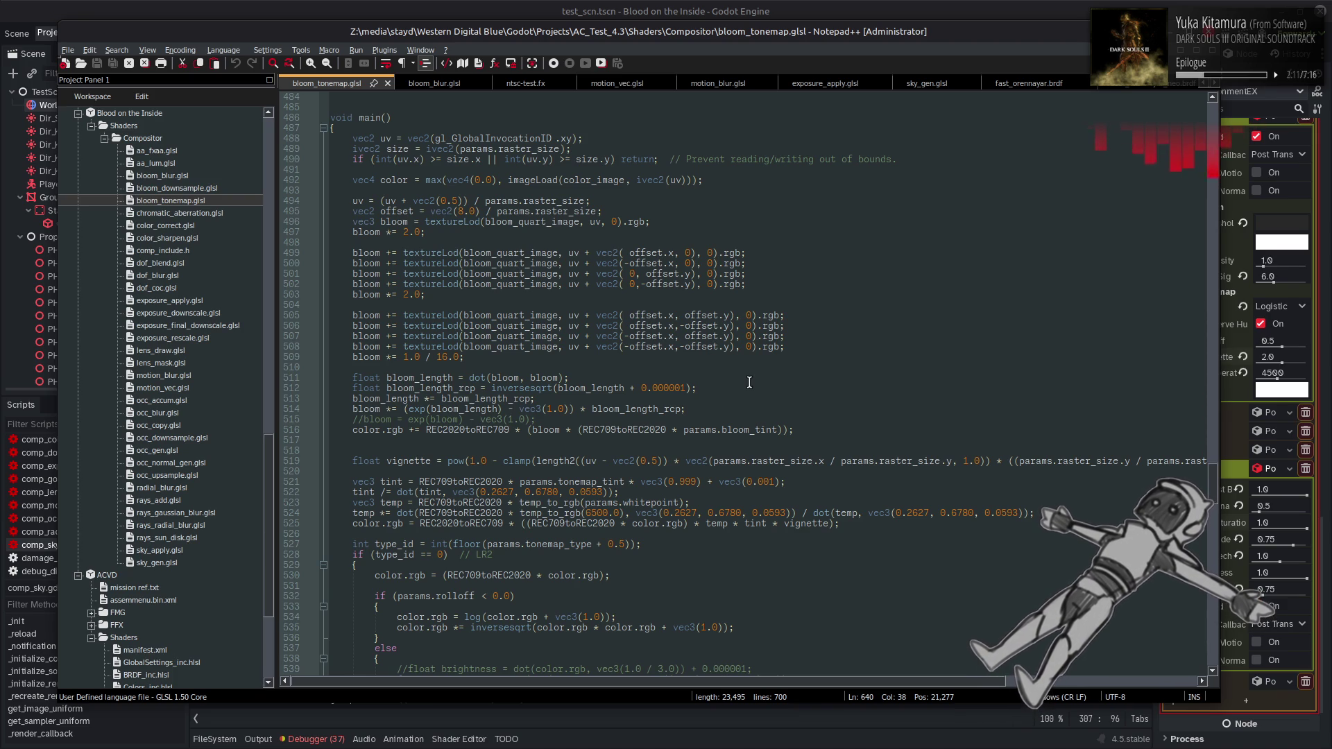
pyautogui.scroll(-4, 746, 376)
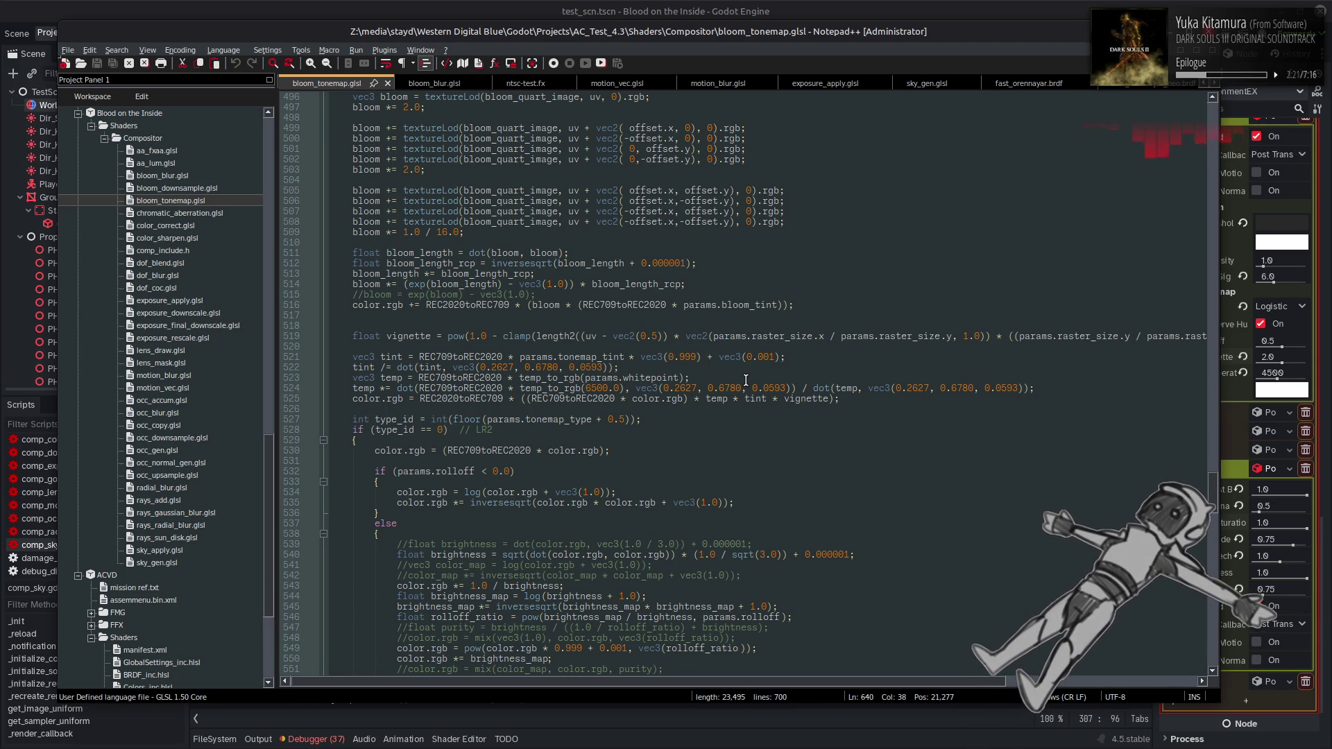
pyautogui.scroll(1, 746, 380)
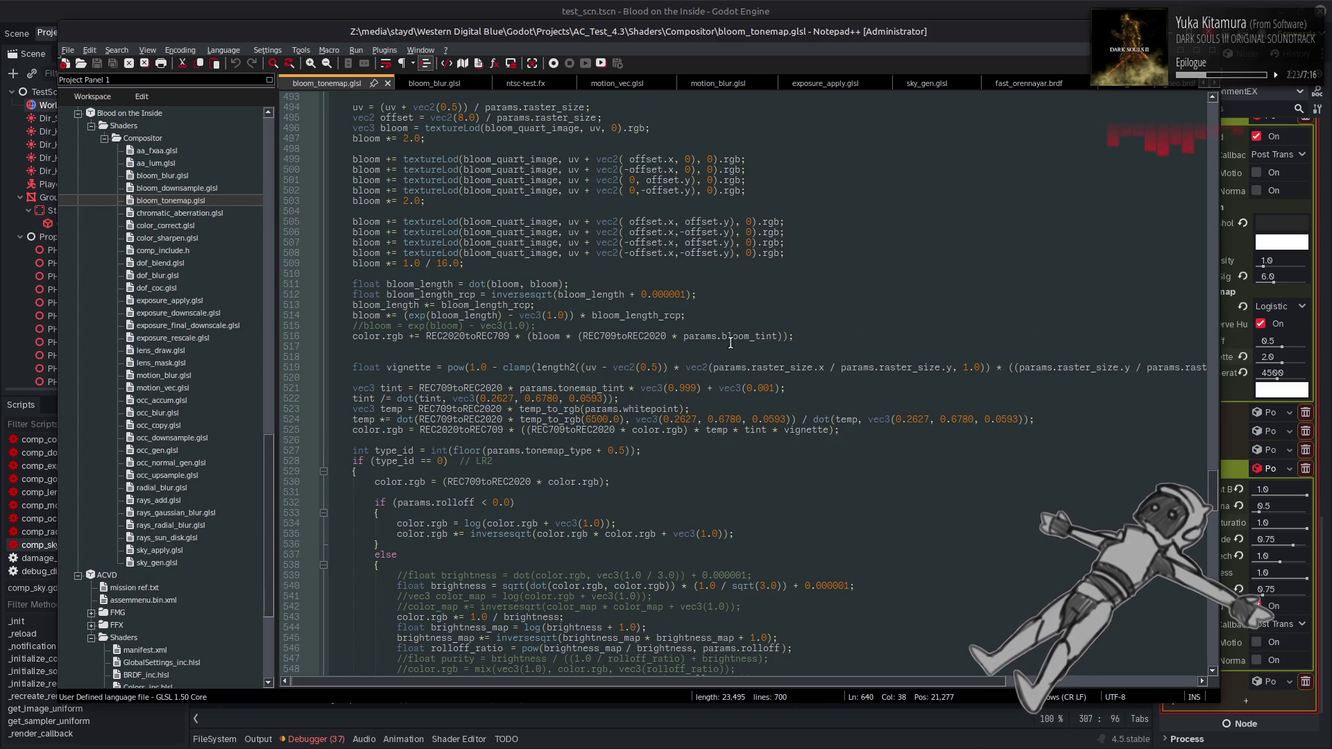
pyautogui.scroll(-5, 671, 315)
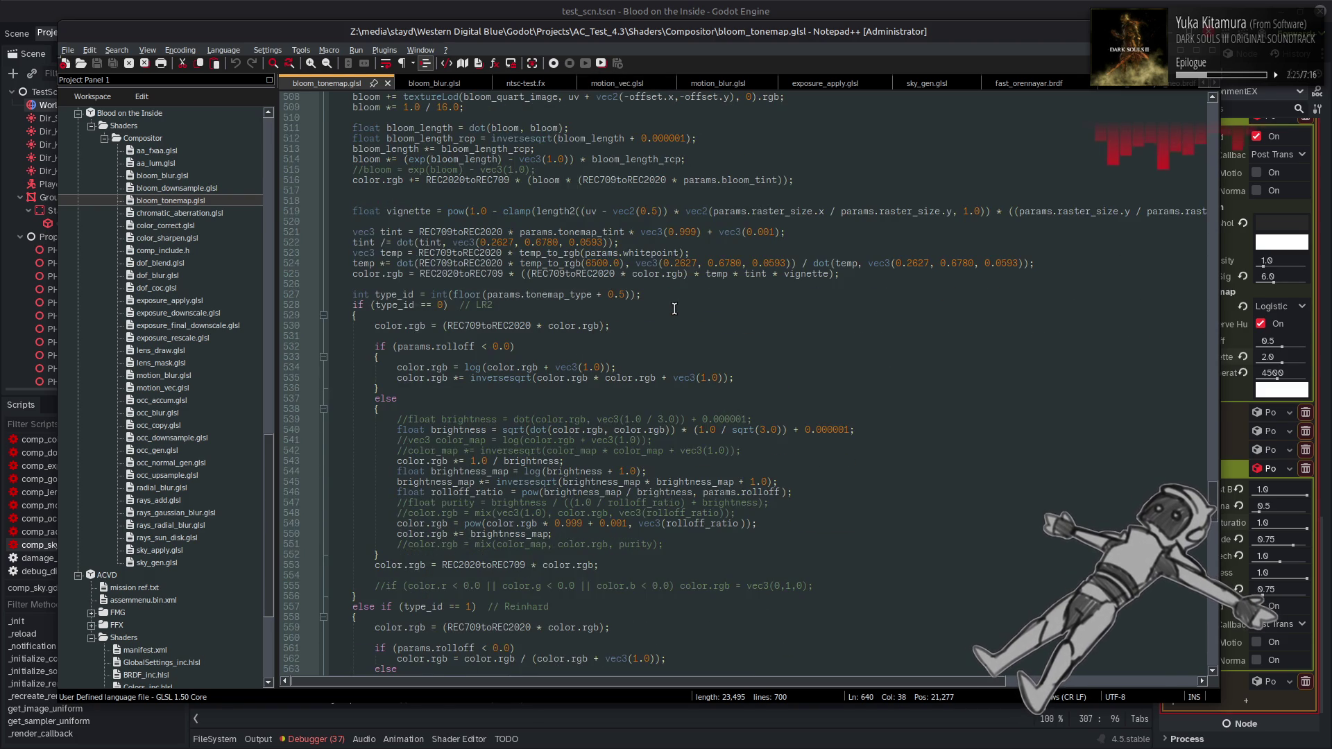
pyautogui.scroll(-20, 671, 314)
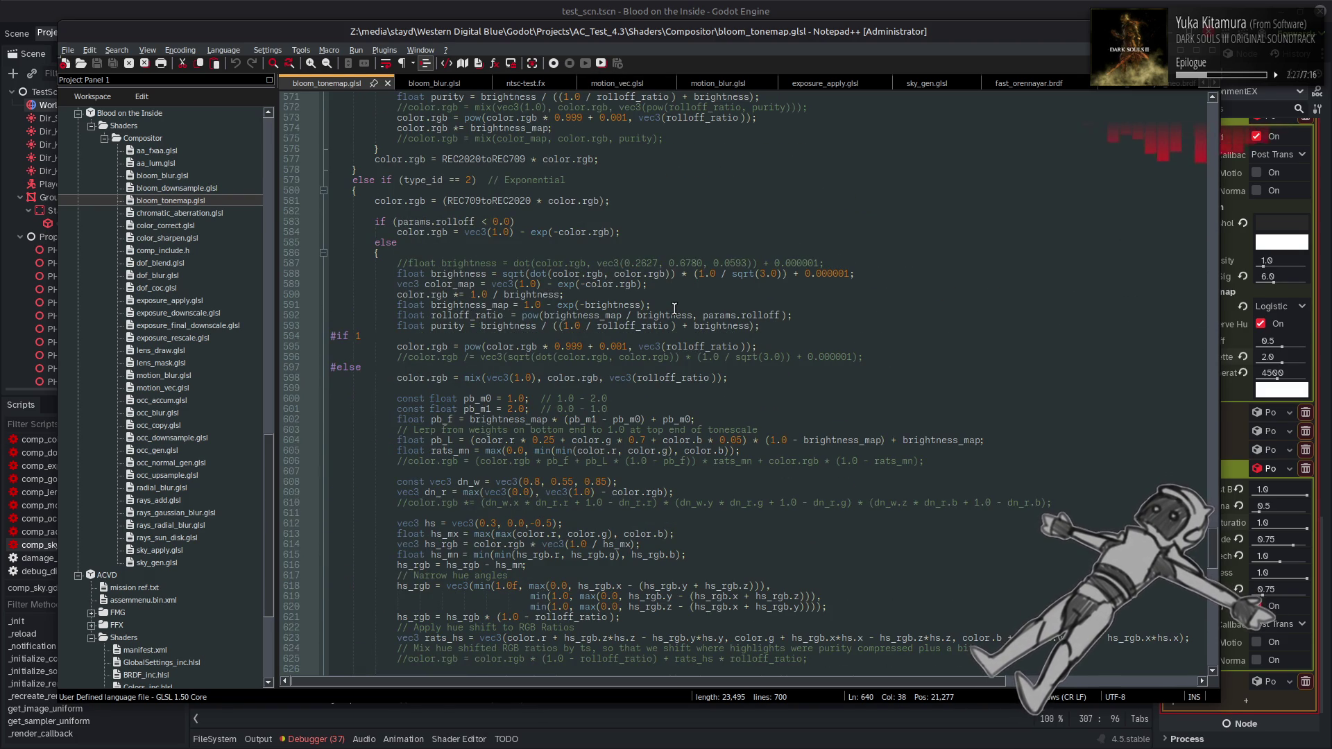
pyautogui.scroll(-12, 674, 310)
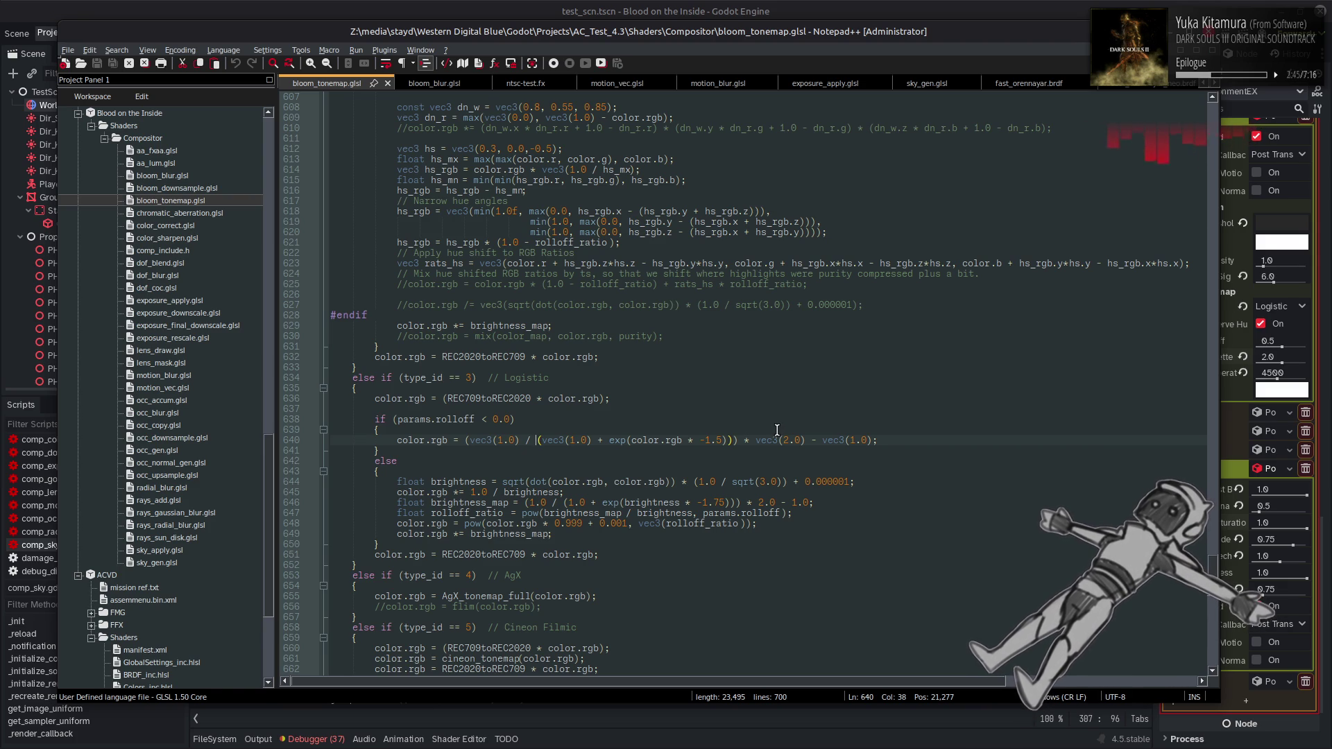
# Change the Logistic exponent on line 646 from -1.75 to -1.5 and save bloom_tonemap.glsl
pyautogui.click(718, 502)
pyautogui.press('BackSpace')
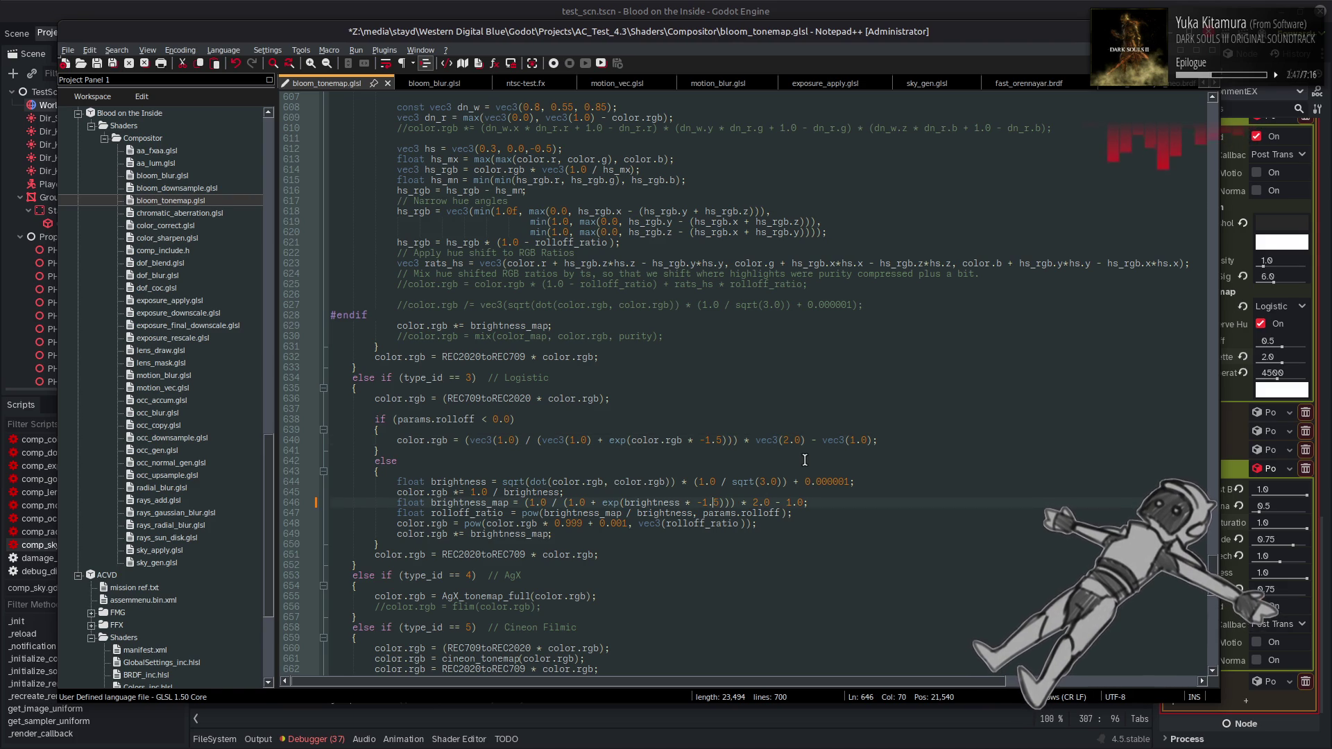
pyautogui.hotkey('ctrl', 's')
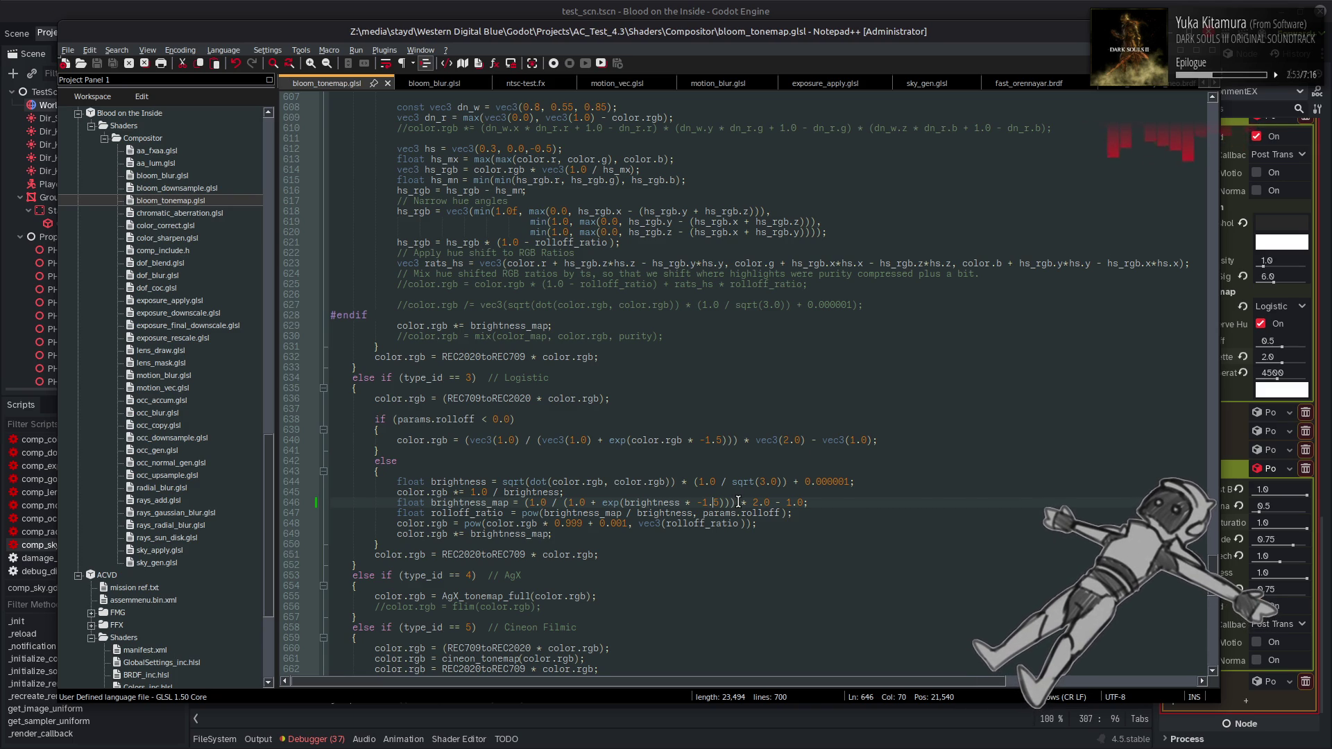
# Reopen color_correct.glsl and scroll to its Oklab chroma desaturation code
pyautogui.scroll(-5, 736, 459)
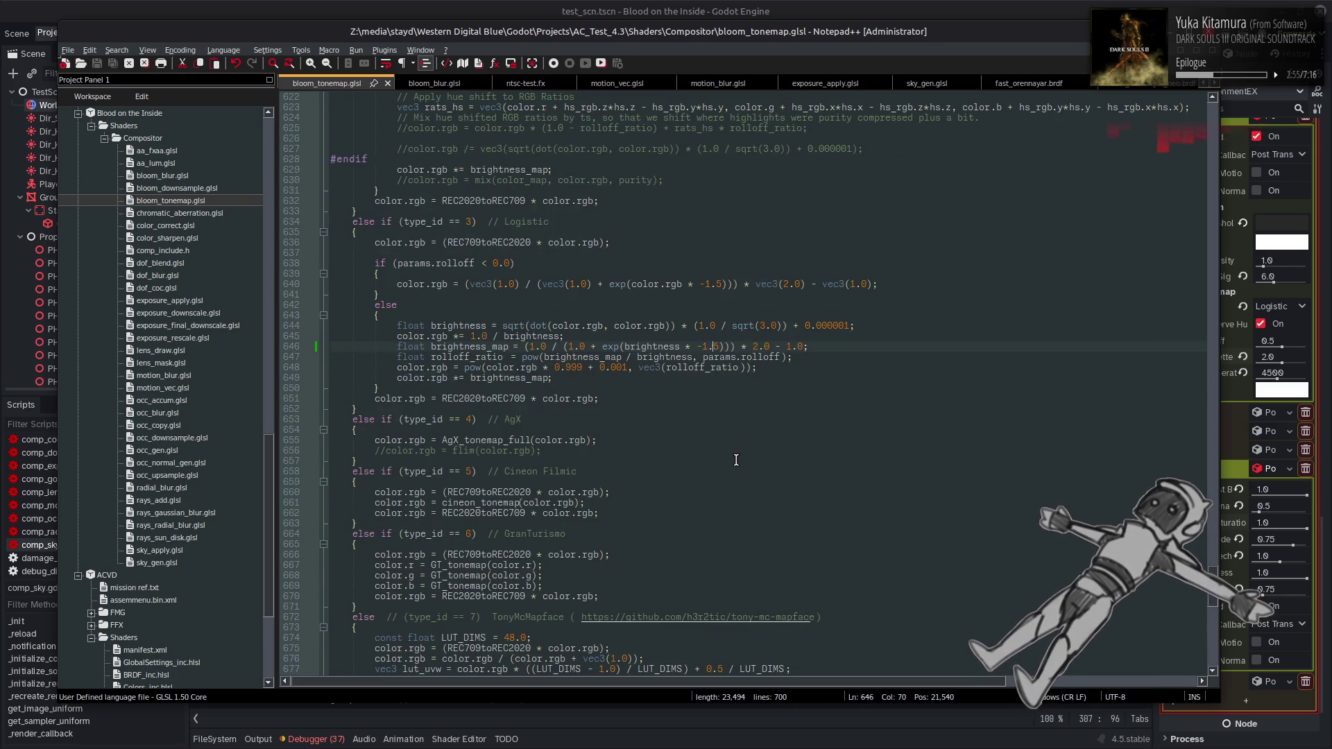
pyautogui.scroll(-5, 736, 459)
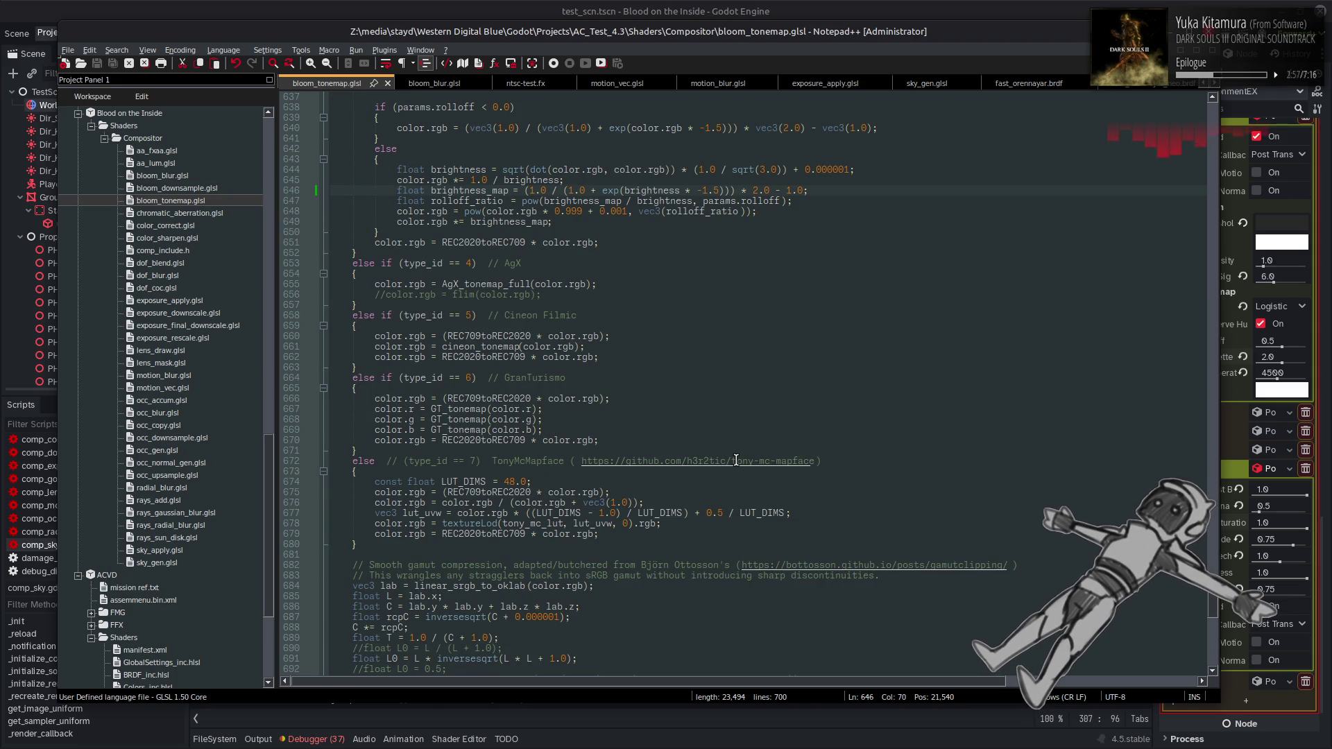
pyautogui.scroll(-3, 736, 460)
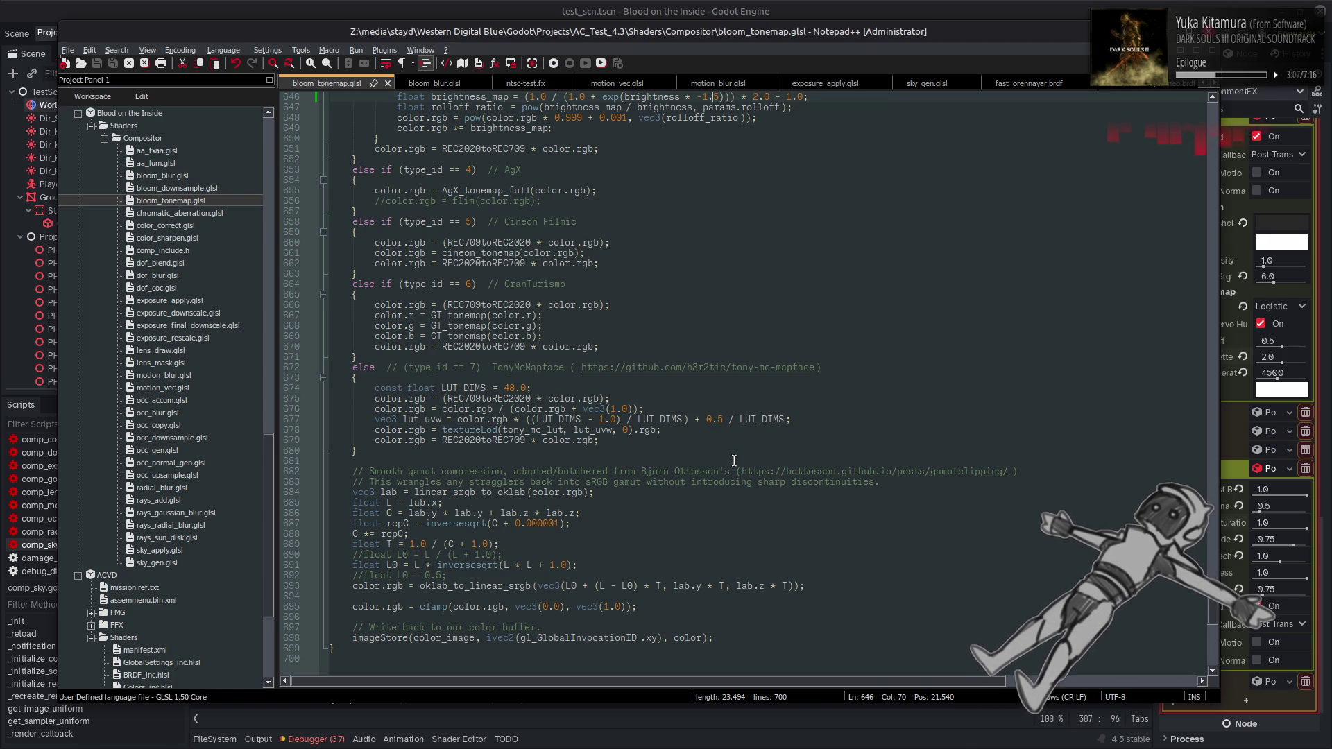
pyautogui.doubleClick(166, 225)
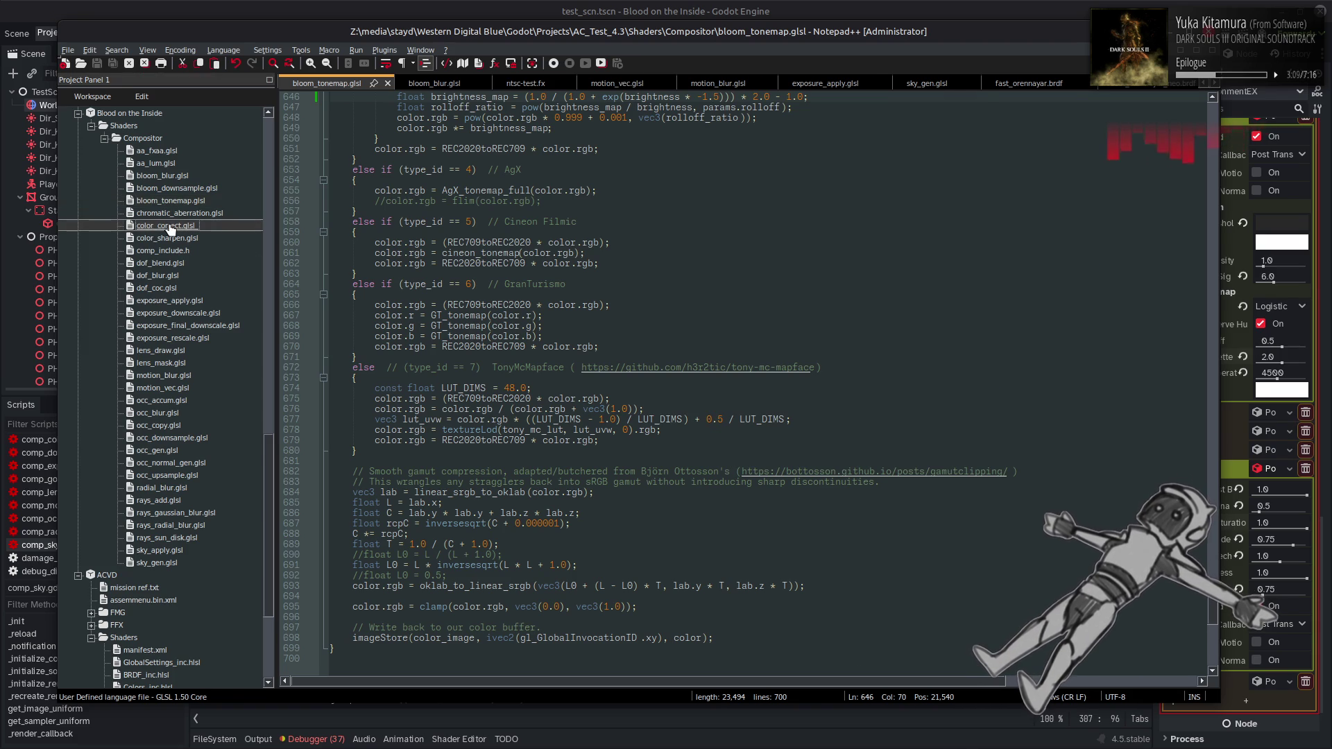
pyautogui.scroll(-11, 641, 371)
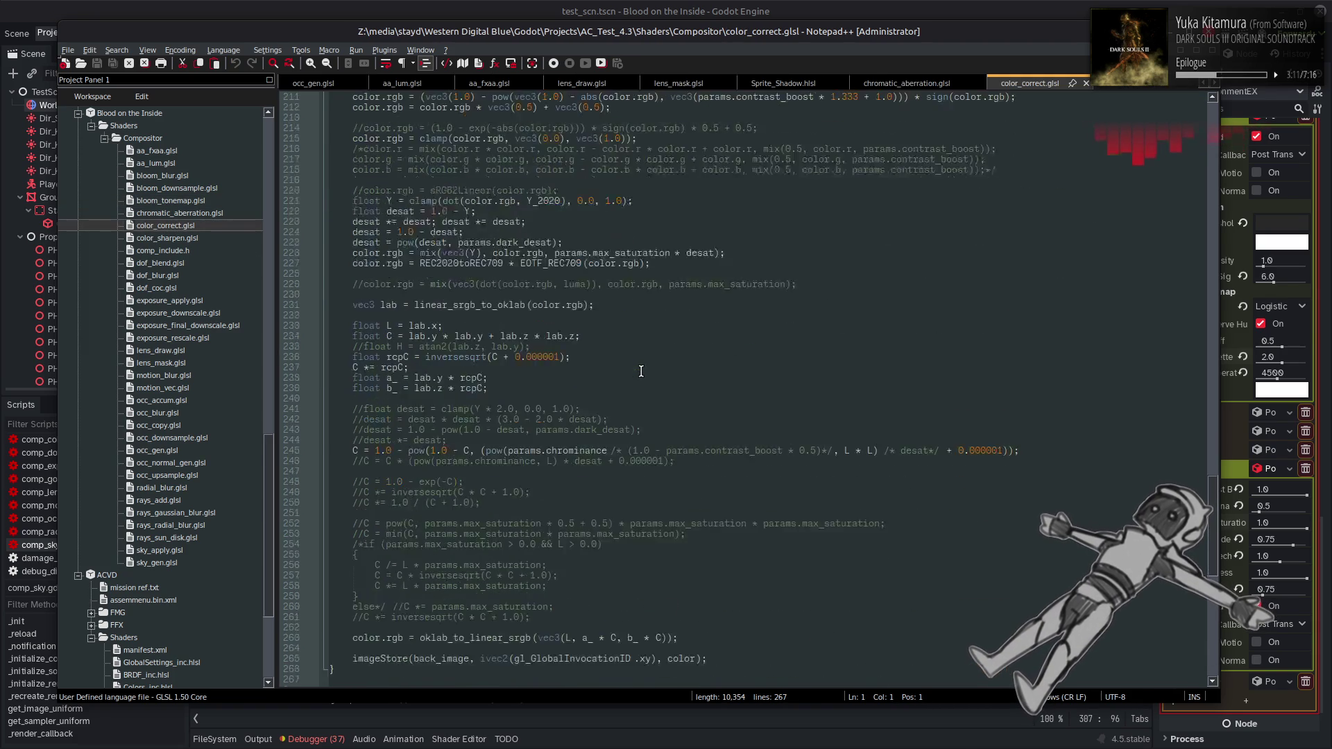
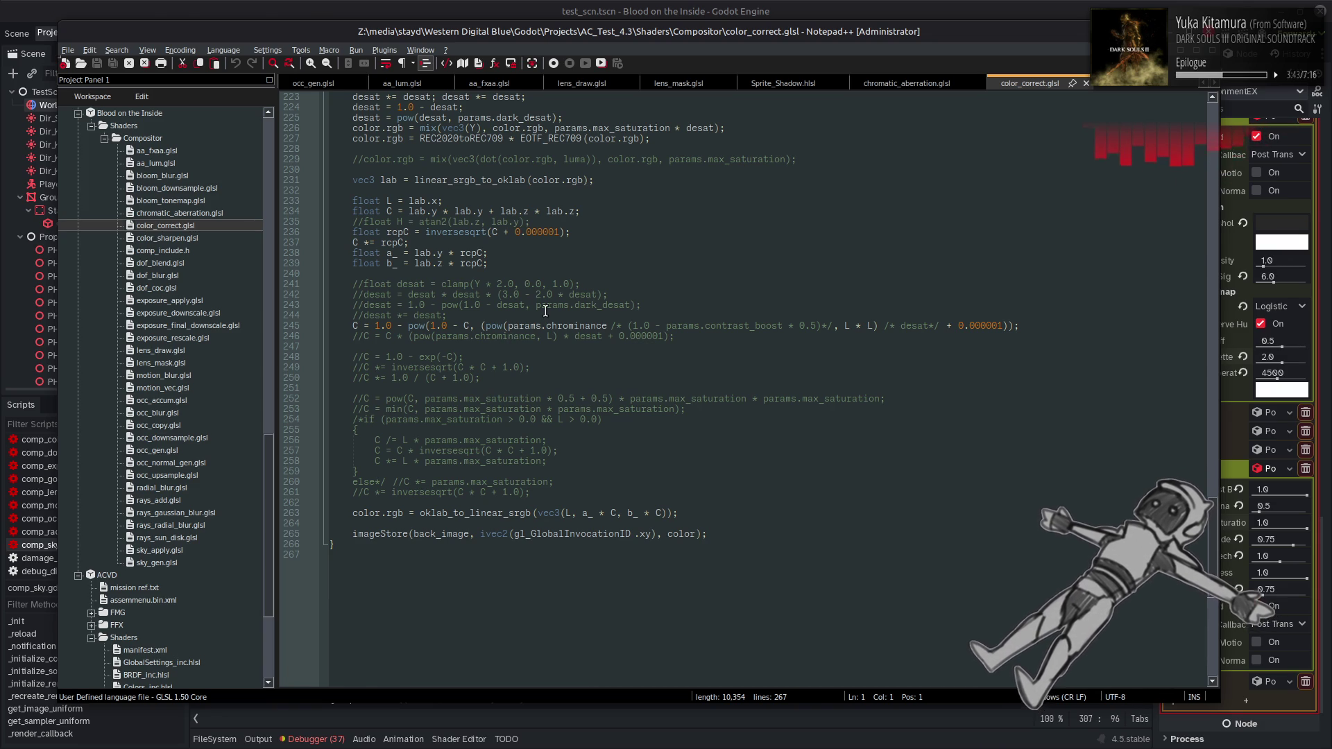
# Leave the color_correct.glsl shader in Notepad++ and return to the Godot editor showing comp_sky.gd
pyautogui.hotkey('alt', 'Tab')
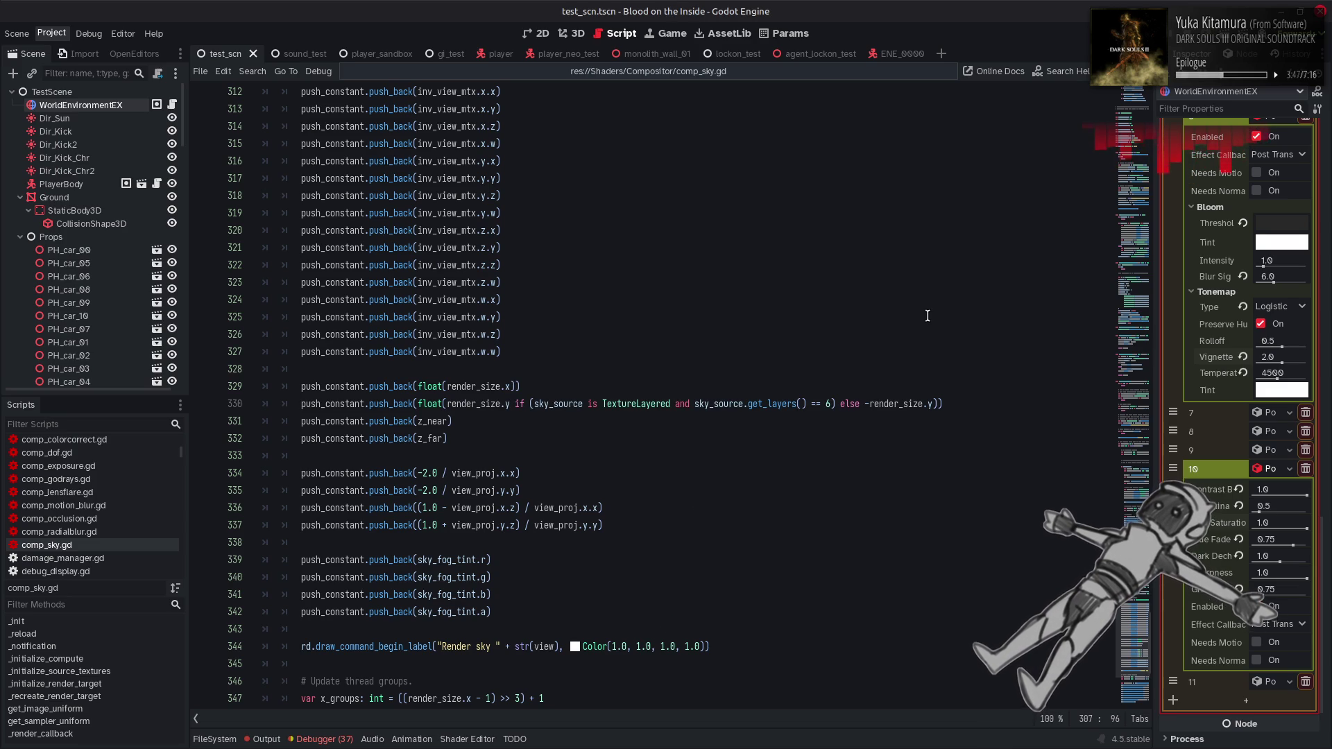
# Reset luminance to 1.0, set saturation to 0.667, and save the scene
pyautogui.click(1237, 505)
pyautogui.click(1268, 520)
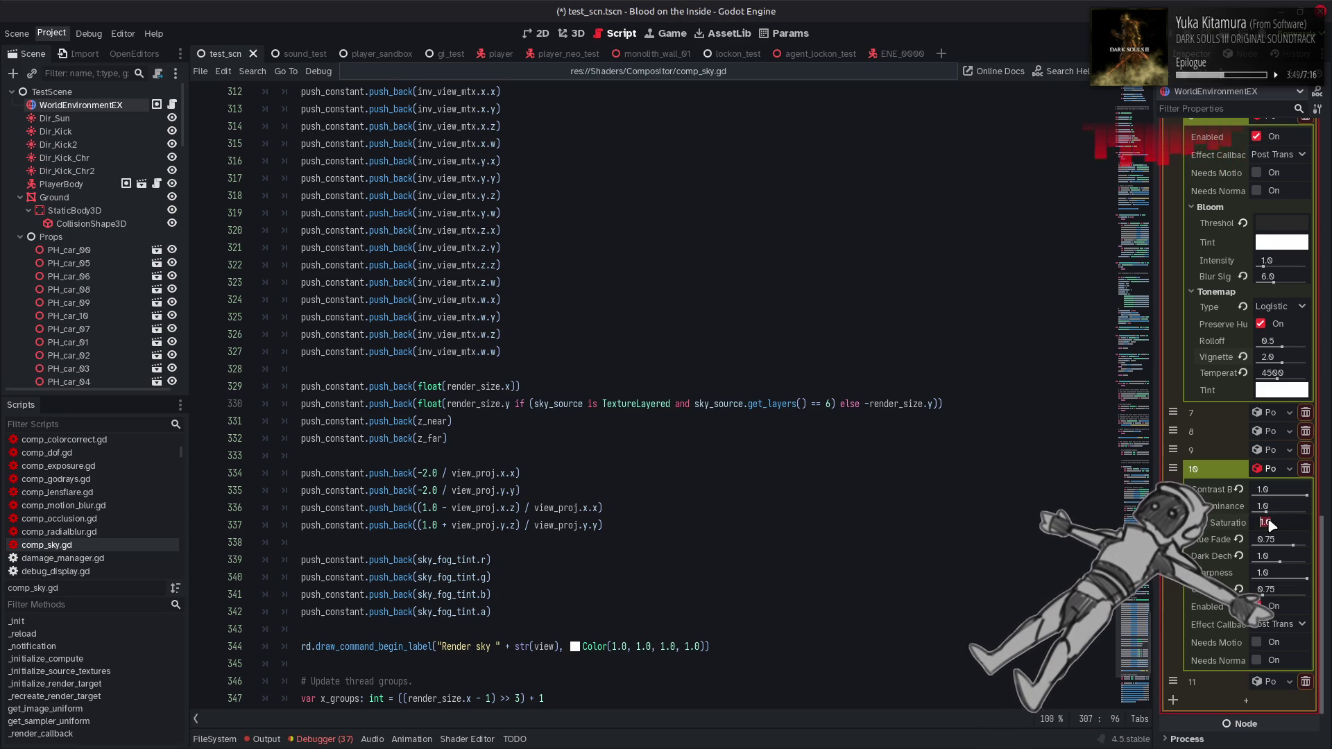
pyautogui.write('0.667')
pyautogui.press('Return')
pyautogui.hotkey('ctrl', 's')
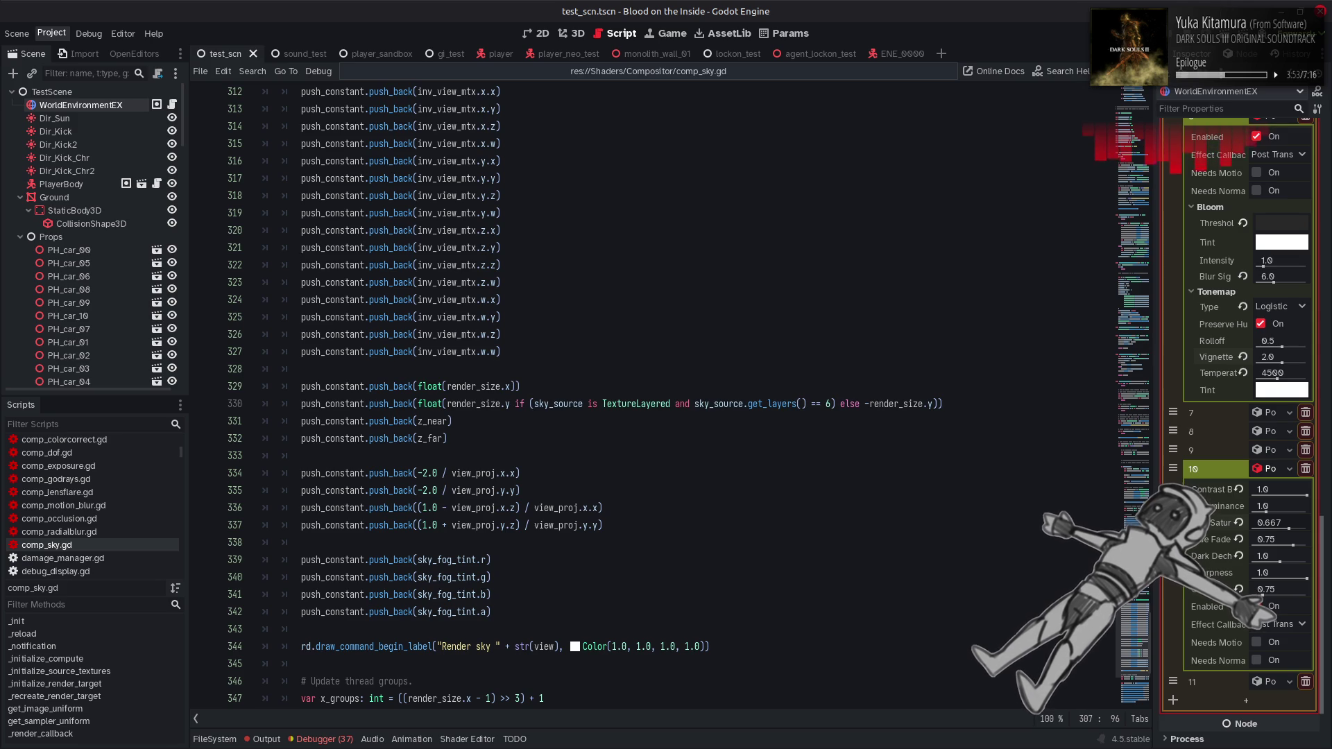
# Run the game, move the mech around to view the hazy look, then close it
pyautogui.press('F5')
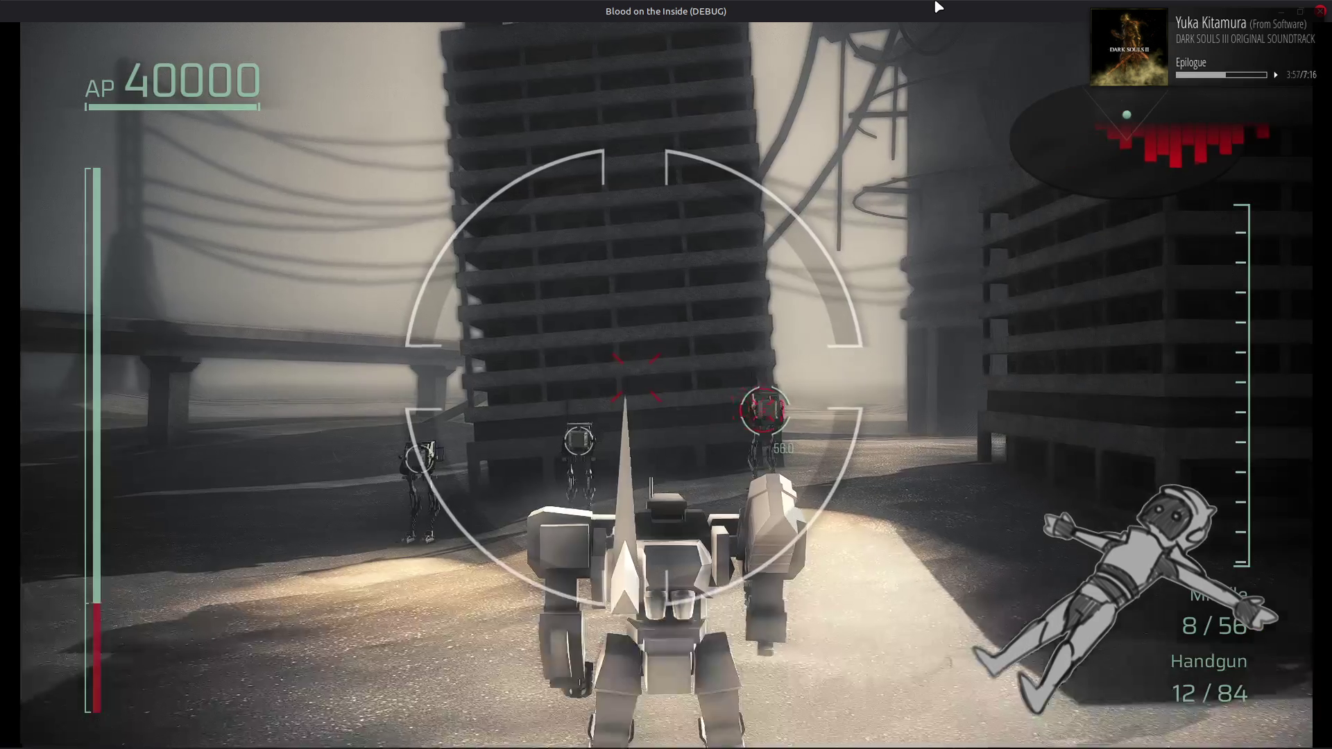
pyautogui.press('a')
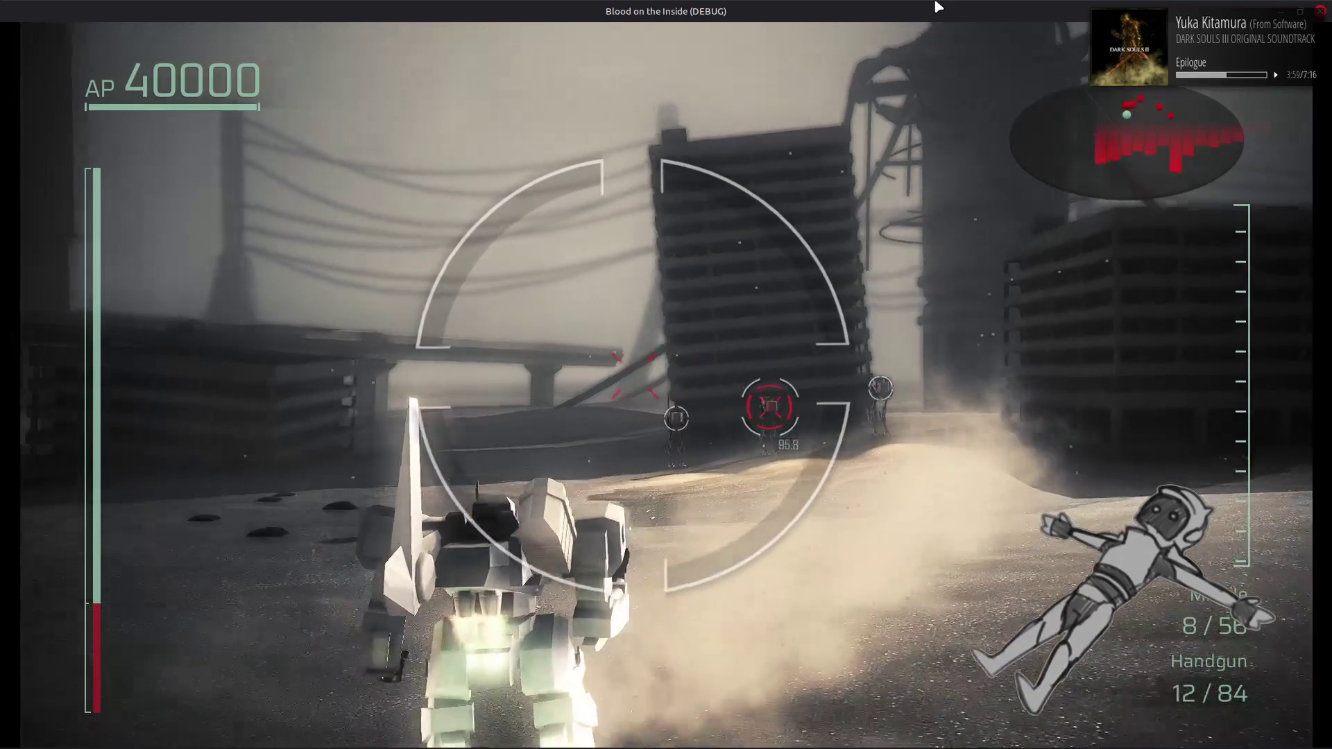
pyautogui.press('a')
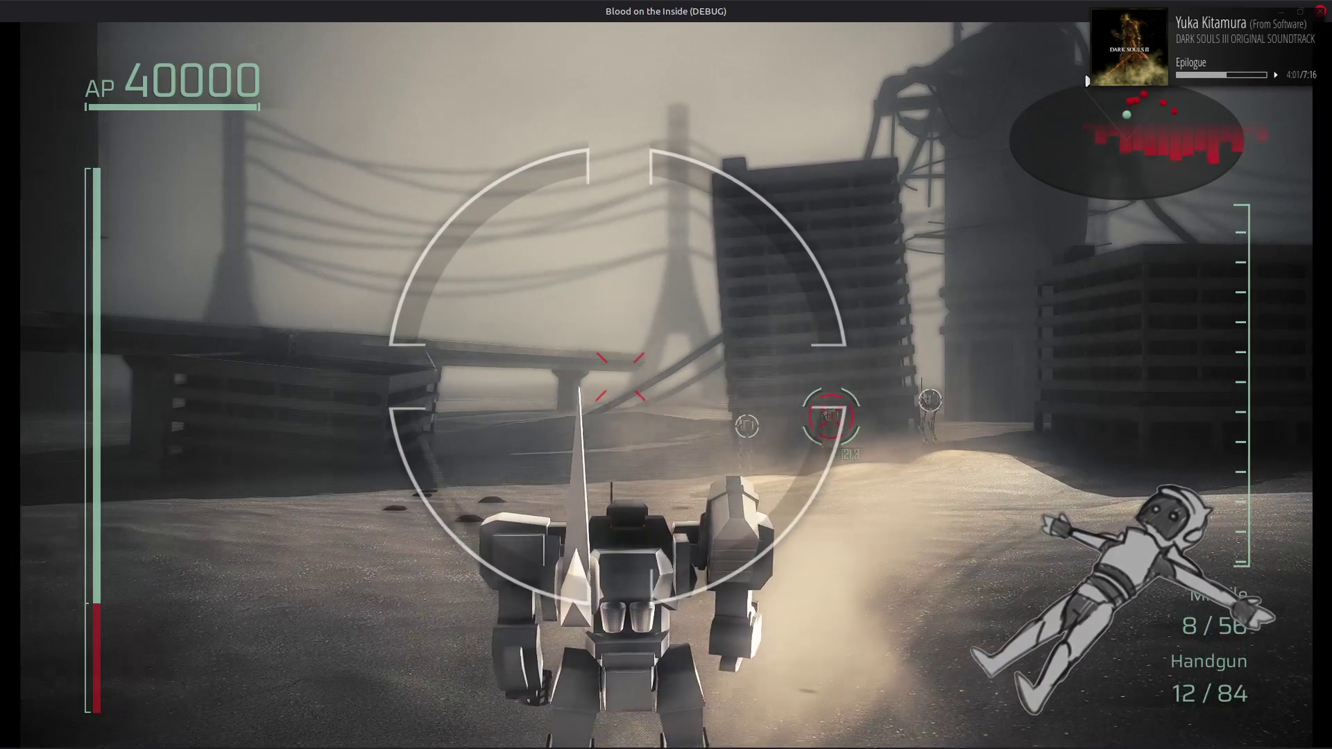
pyautogui.click(1321, 12)
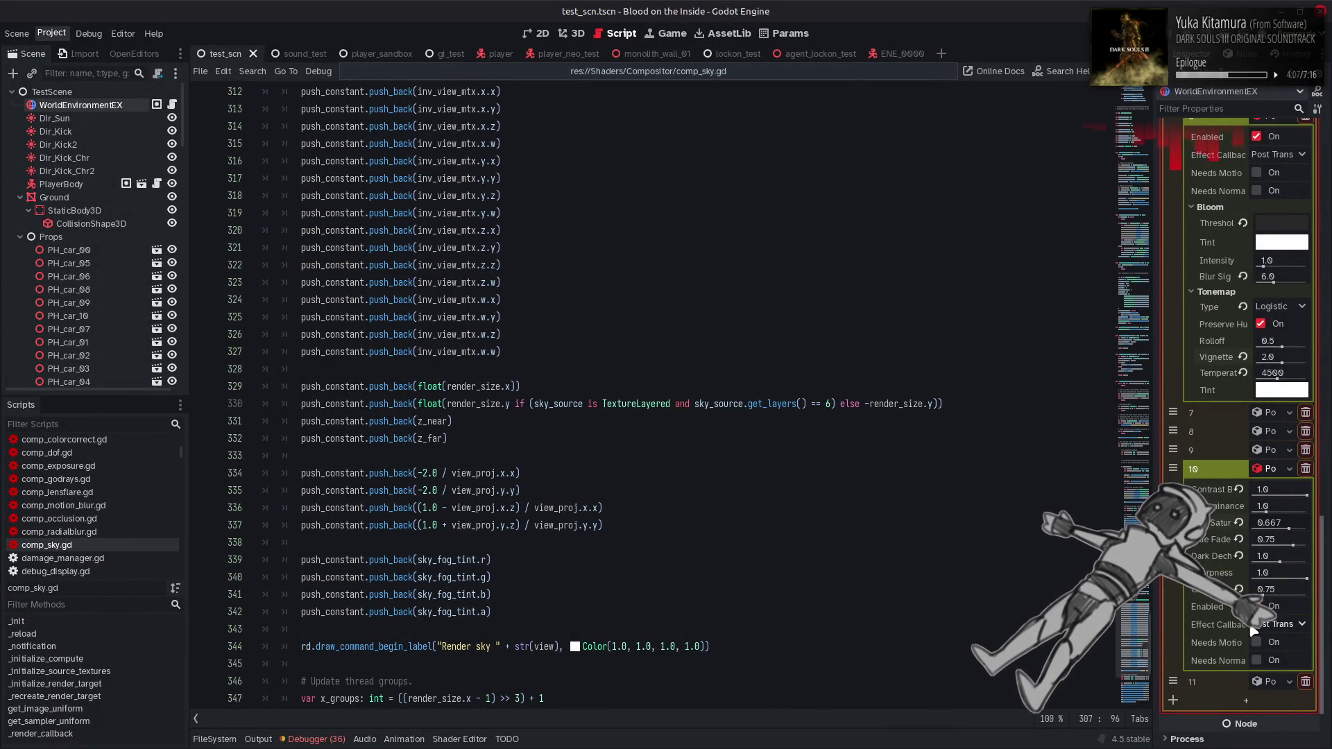
# Save, stop the running game, and save again with the saturation edits reverted
pyautogui.hotkey('ctrl', 's')
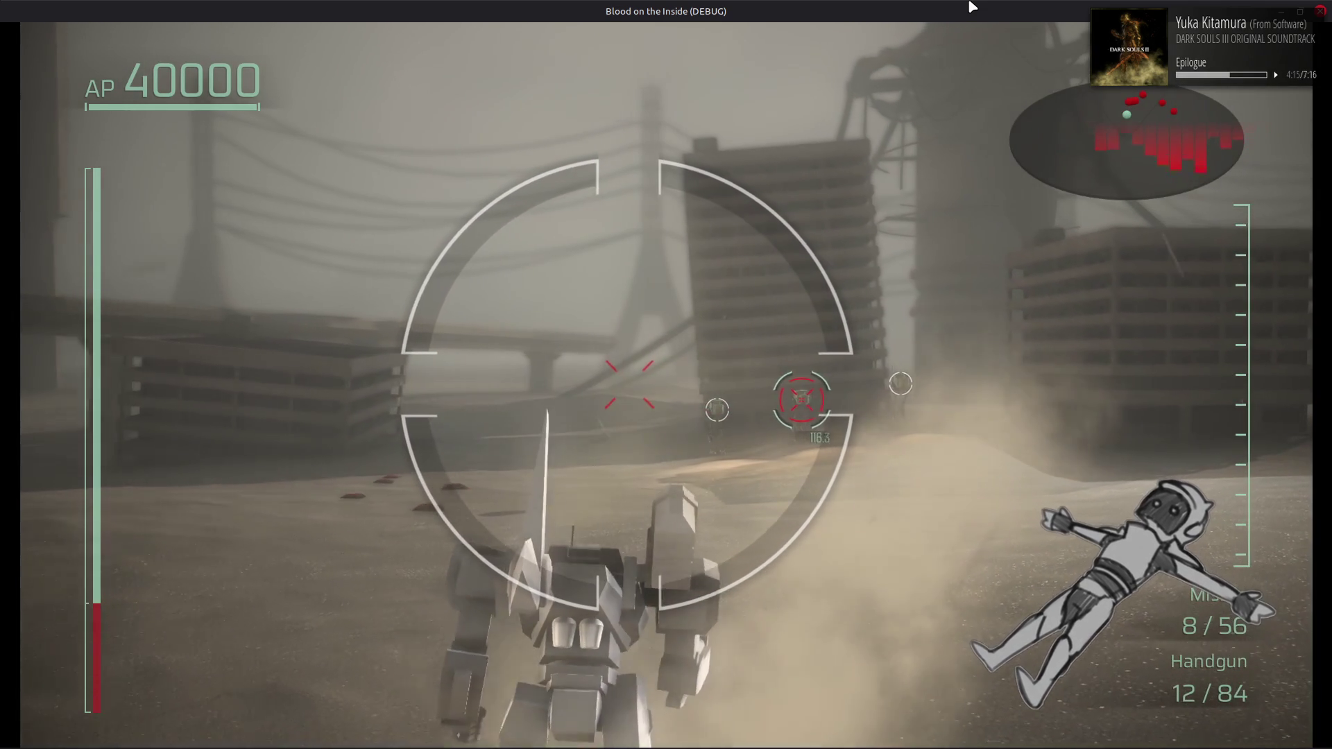
pyautogui.press('F8')
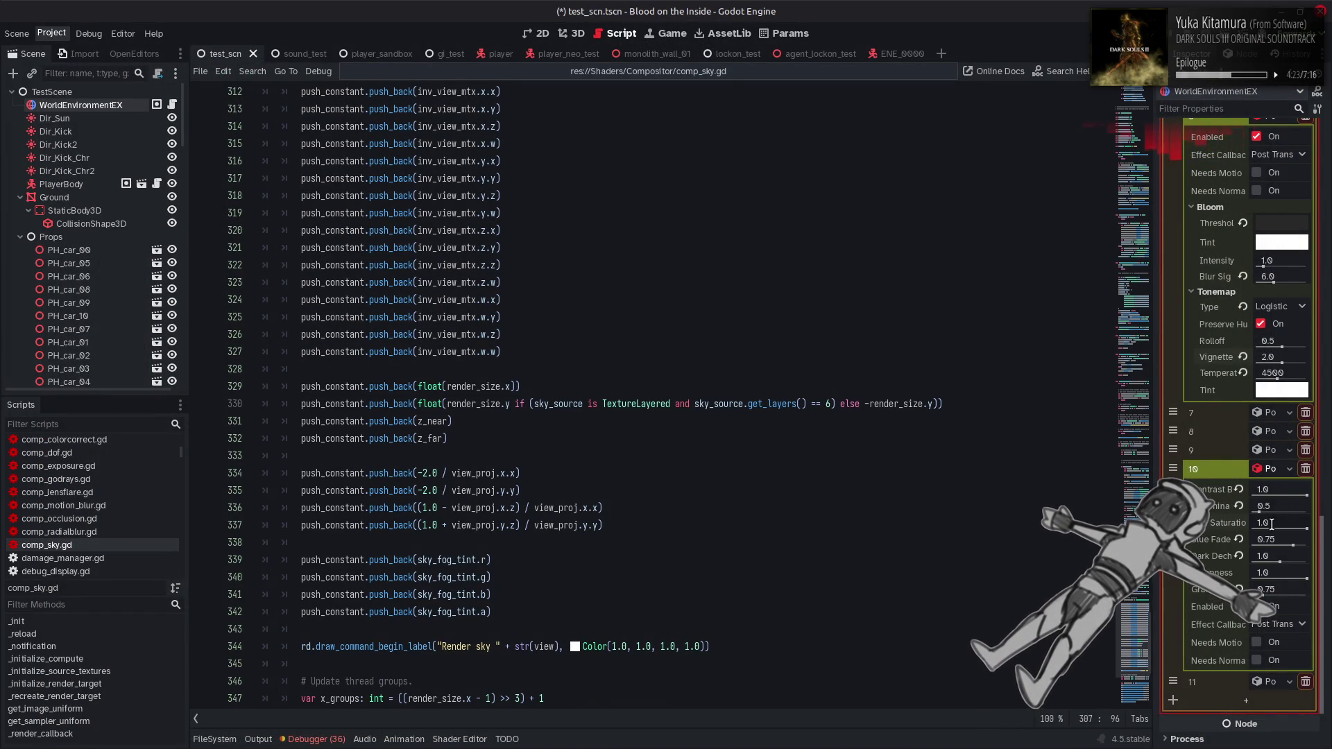
pyautogui.hotkey('ctrl', 's')
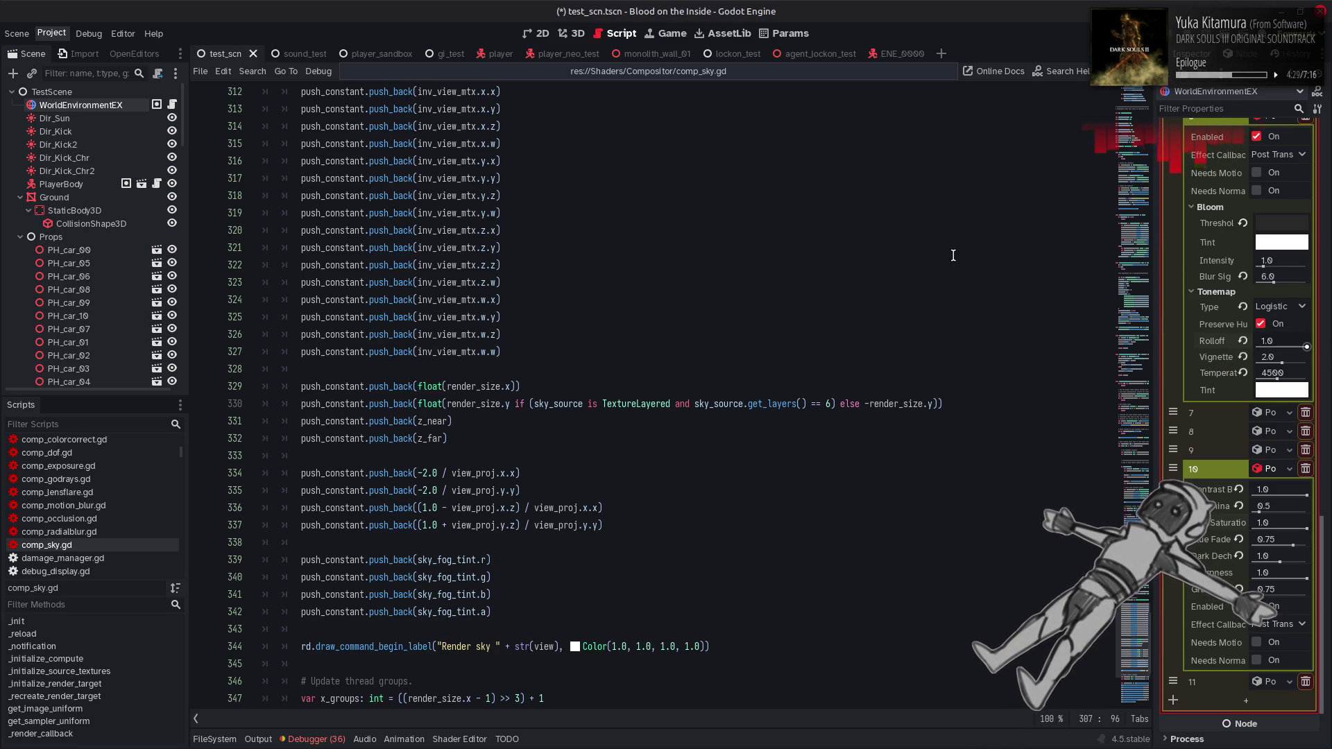
# Save with Tonemap Rolloff 1.0 and run the current scene to check it
pyautogui.hotkey('ctrl', 's')
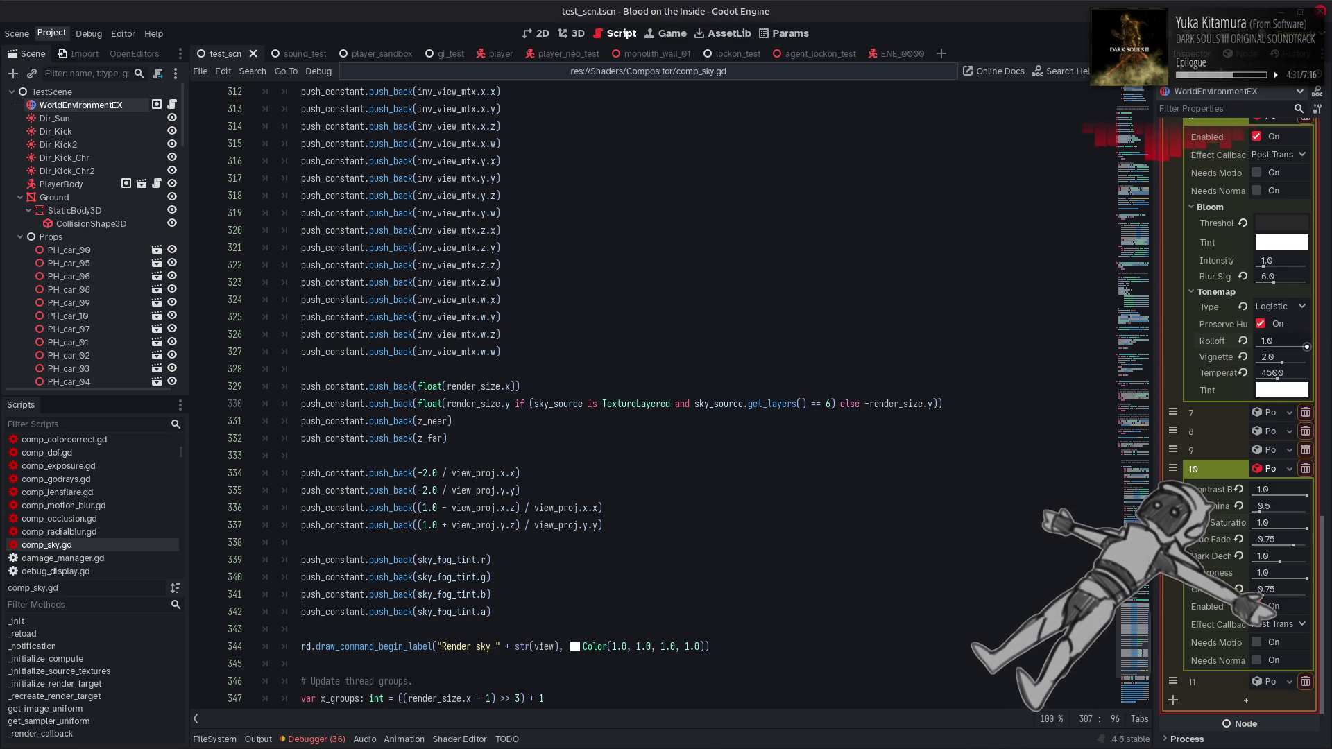
pyautogui.press('F6')
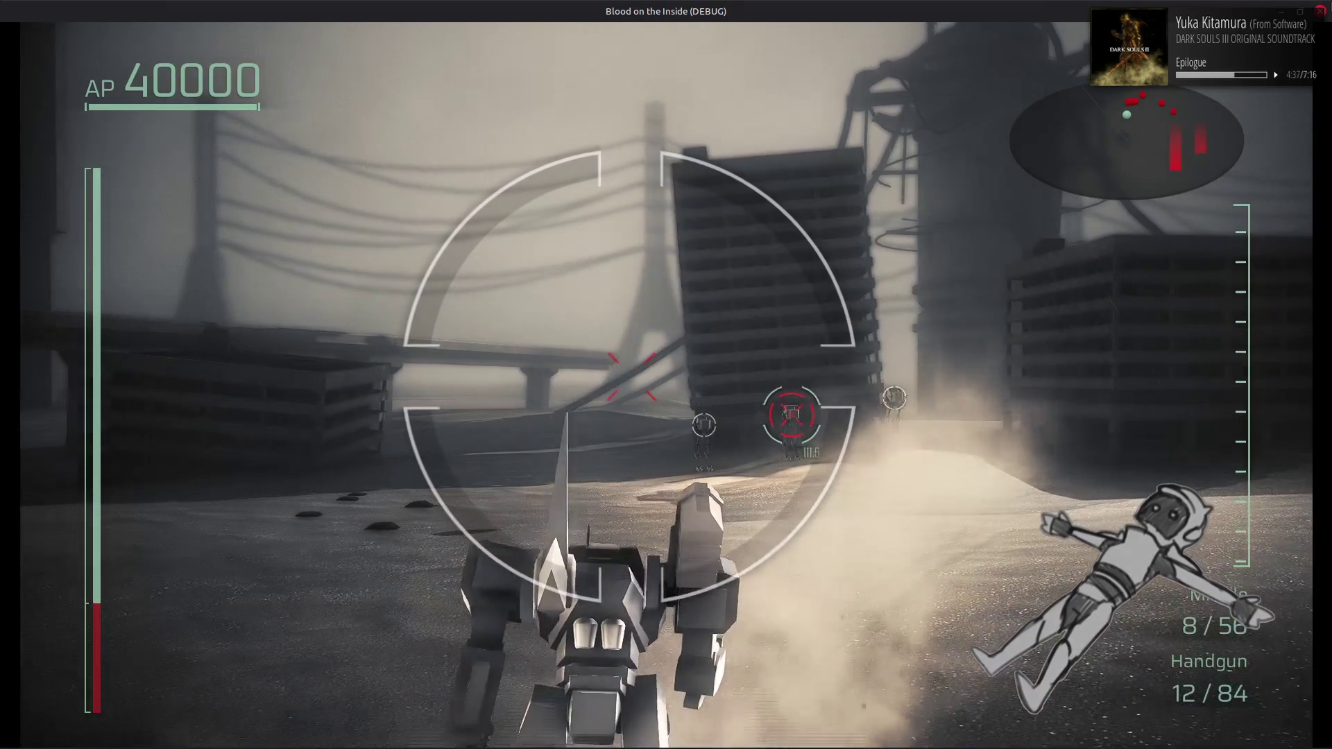
pyautogui.press('F8')
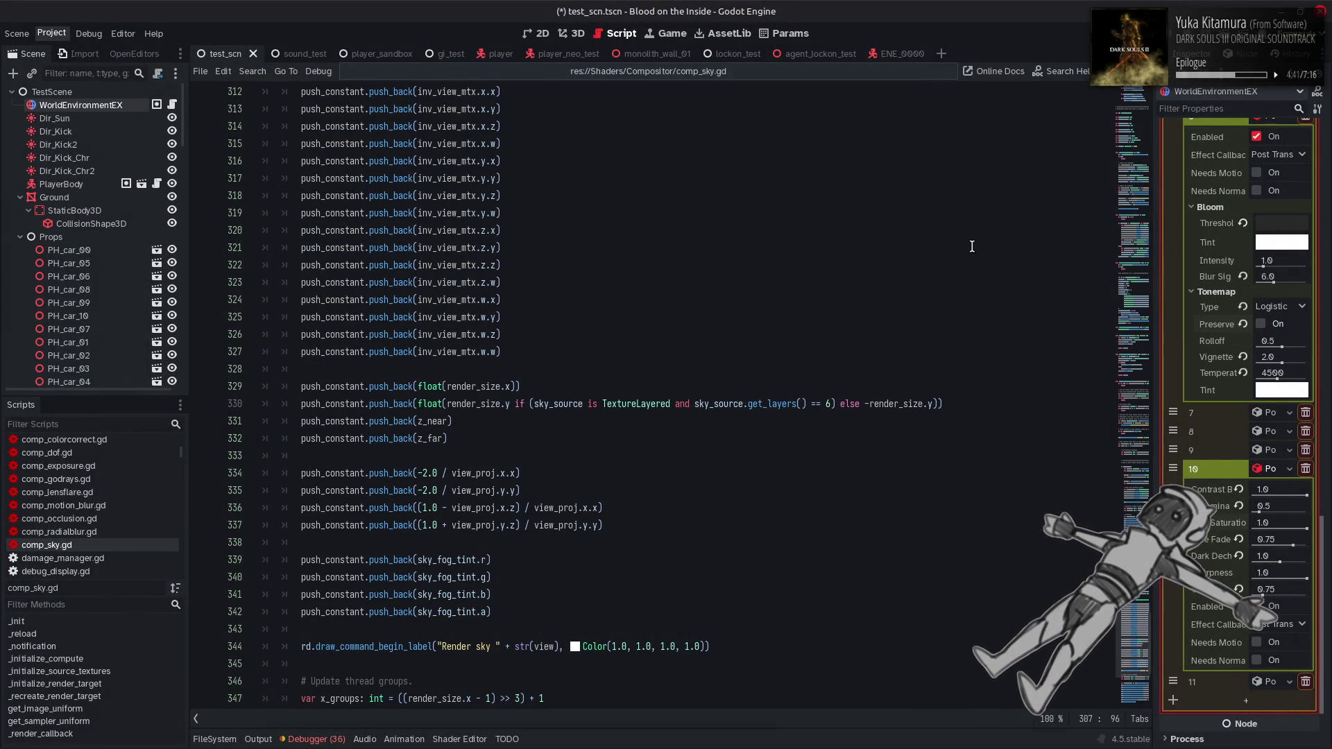
# Run the game again with Preserve Hue off, then return to the 3D view
pyautogui.press('F5')
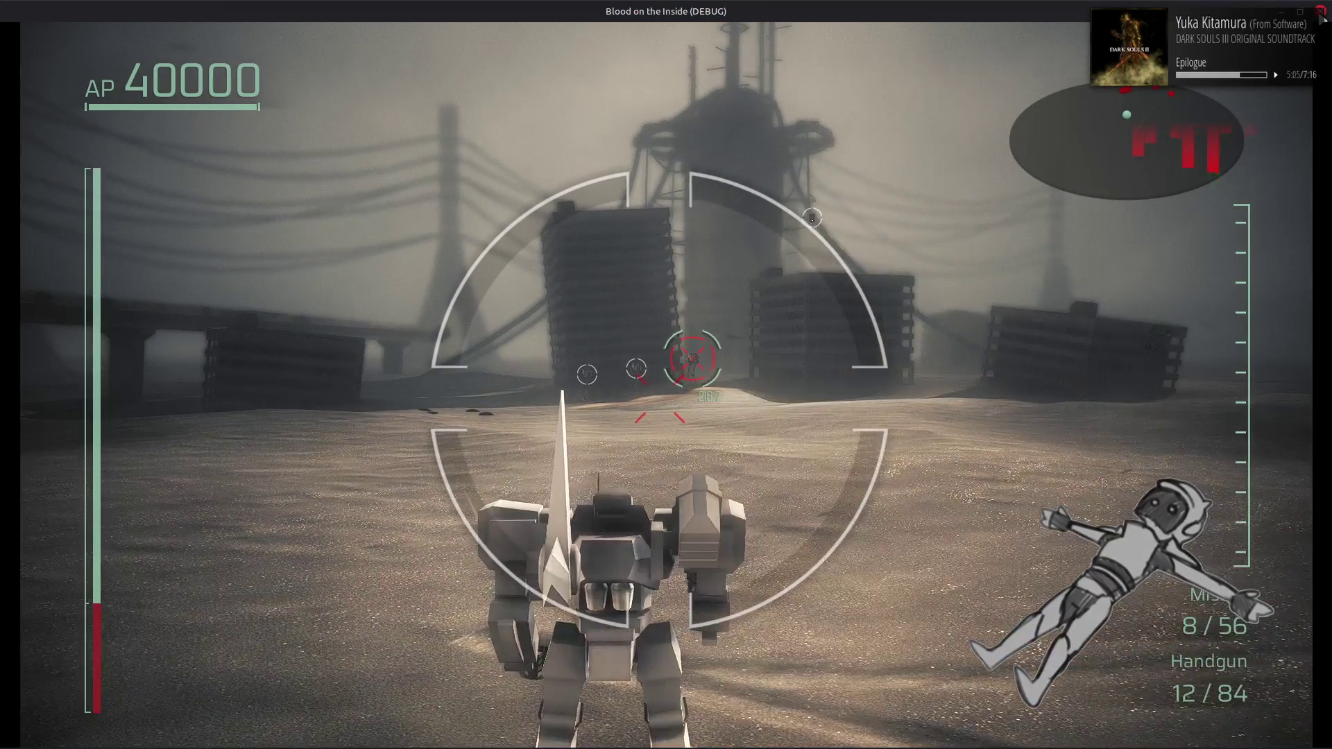
pyautogui.press('F8')
pyautogui.hotkey('ctrl', 'F2')
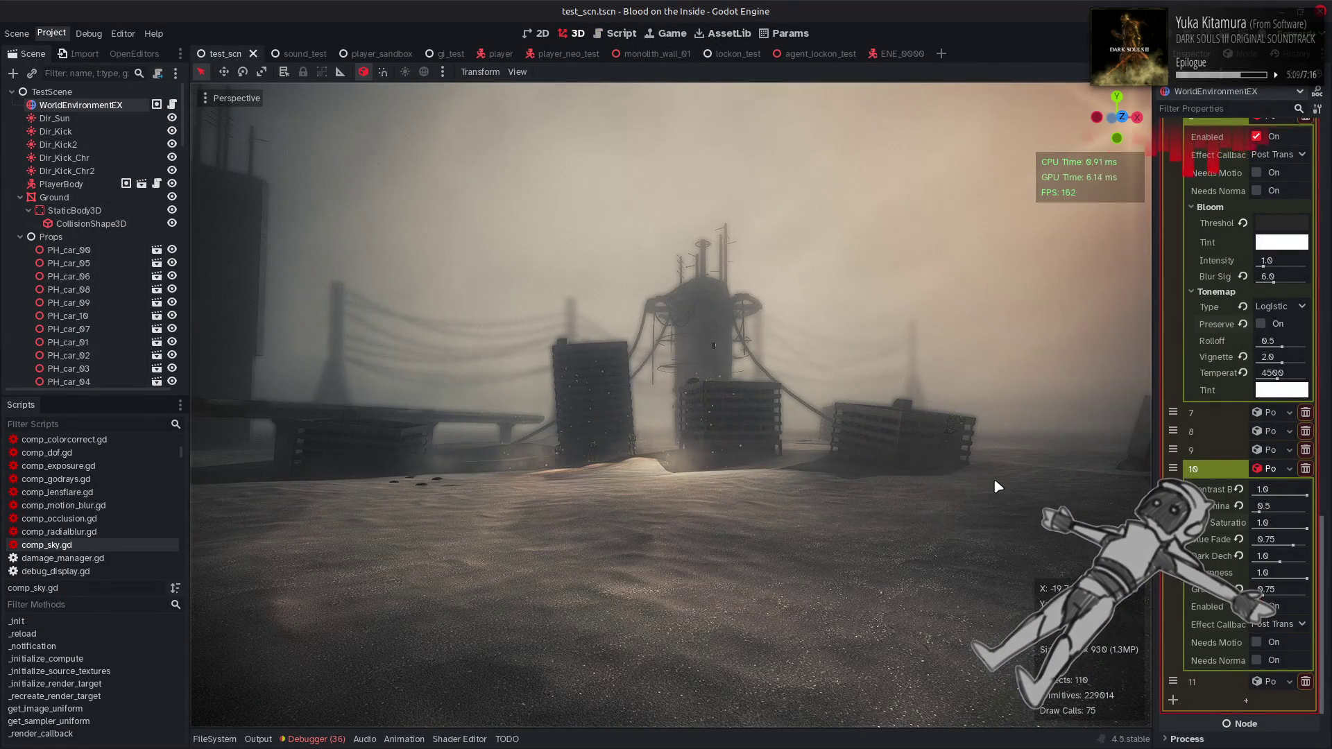
# Switch the tonemapper to Cineon and set contrast to 0.5
pyautogui.click(1276, 312)
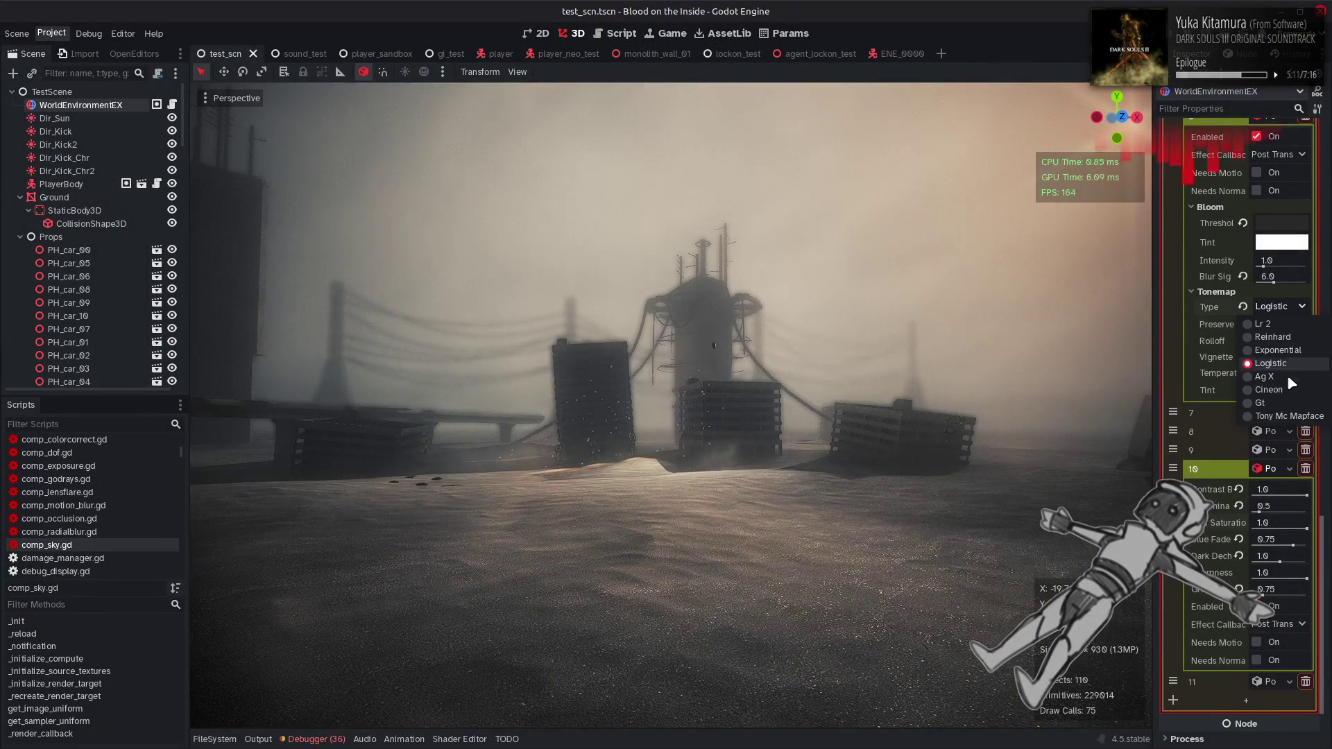
pyautogui.click(1282, 418)
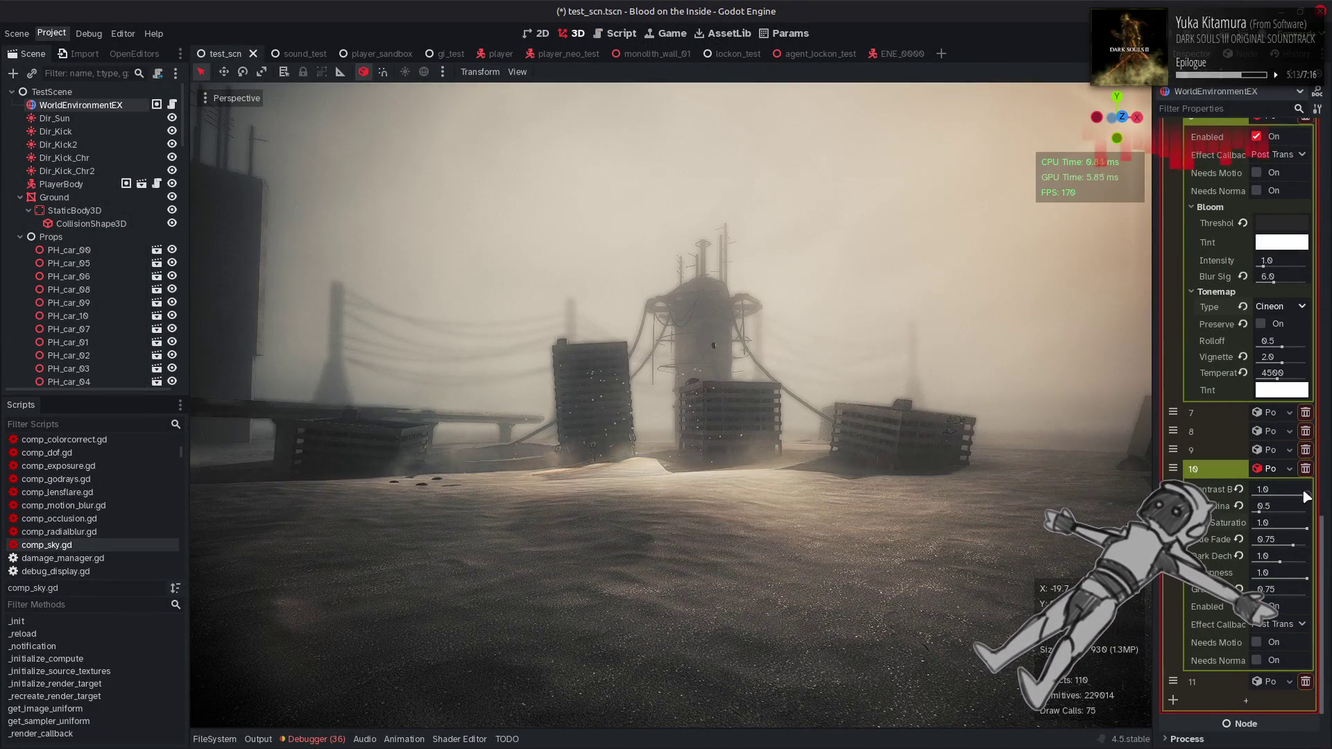
pyautogui.write('0.5')
pyautogui.press('Return')
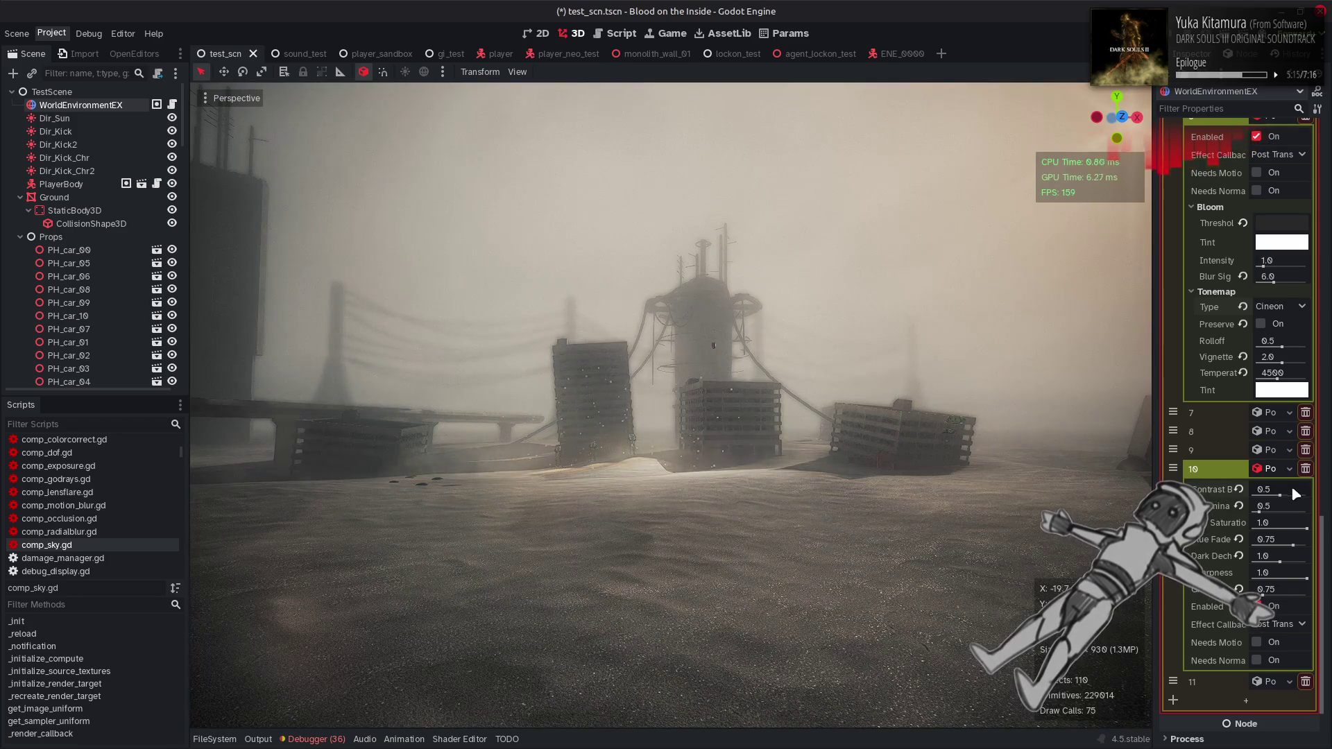
# Orbit to a new view of the desert and drag the contrast up to 1.0
pyautogui.moveTo(1290, 488); pyautogui.dragTo(1301, 506)
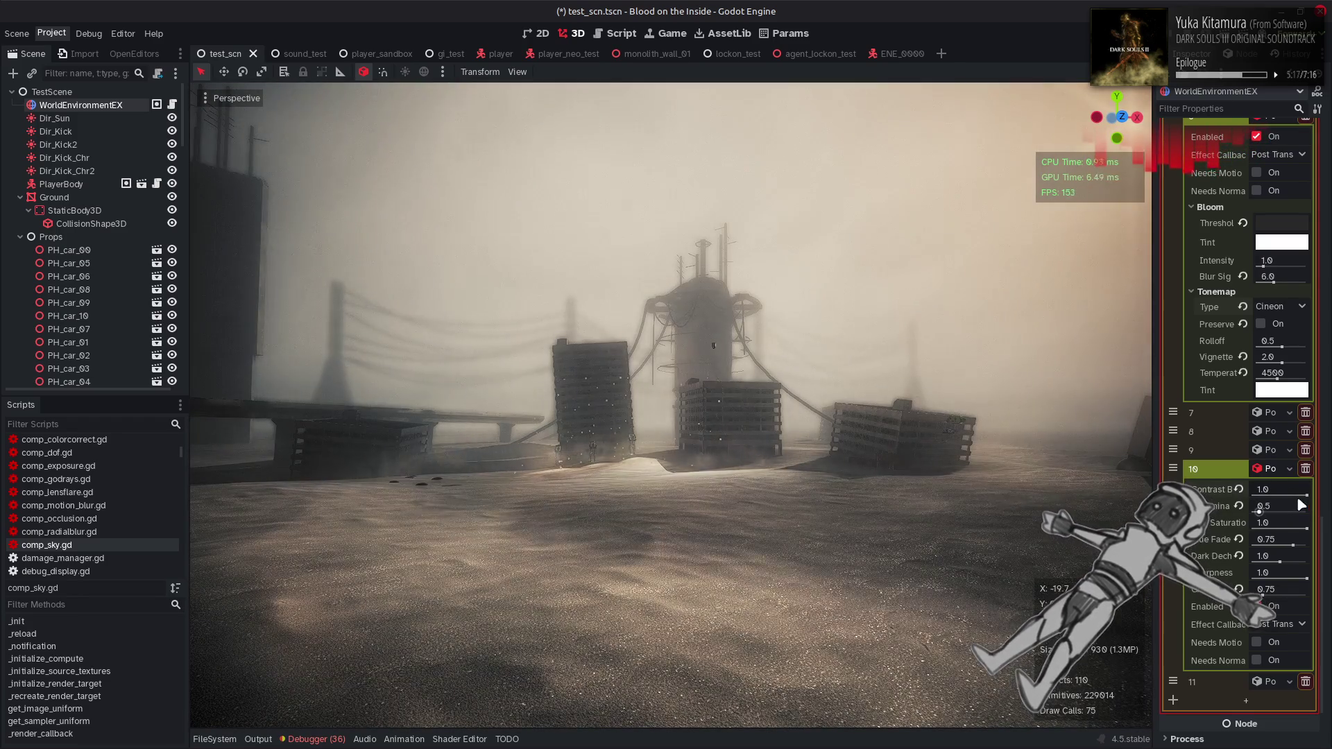
pyautogui.hotkey('ctrl', 'z')
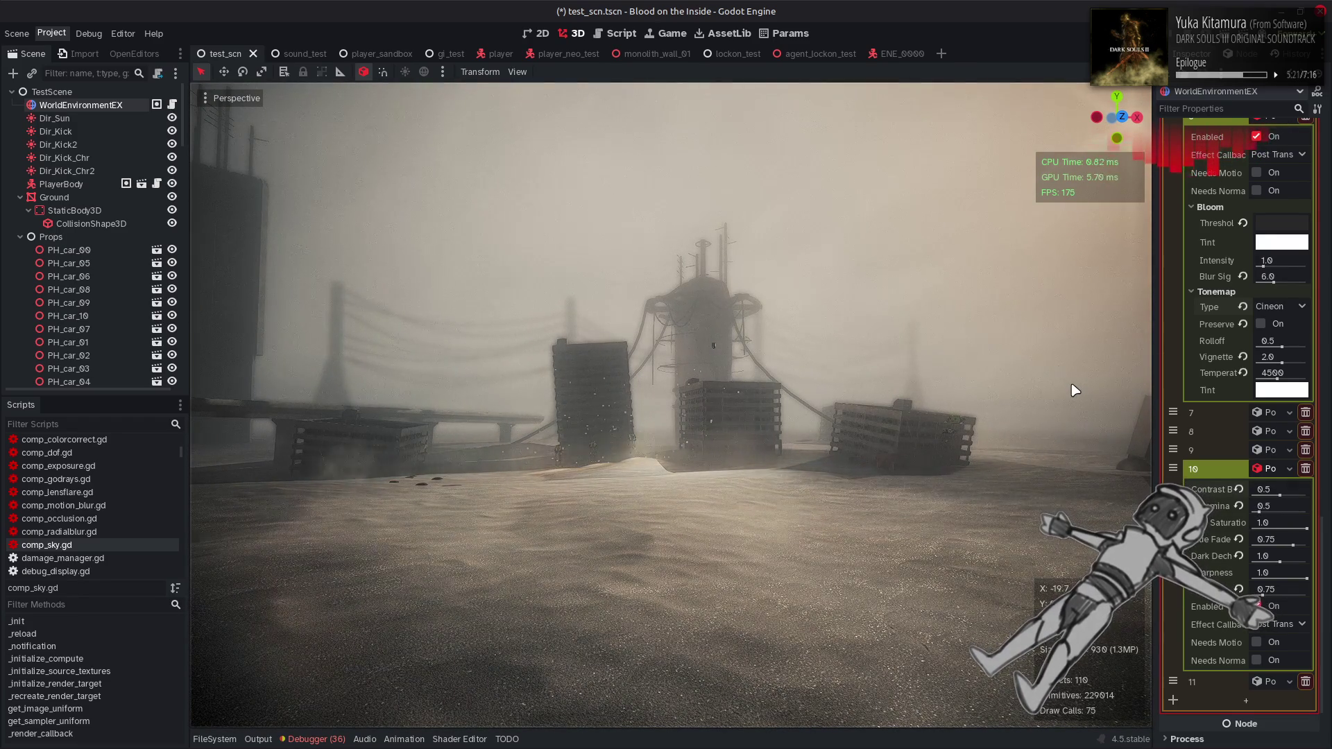
pyautogui.moveTo(999, 420); pyautogui.dragTo(930, 411)
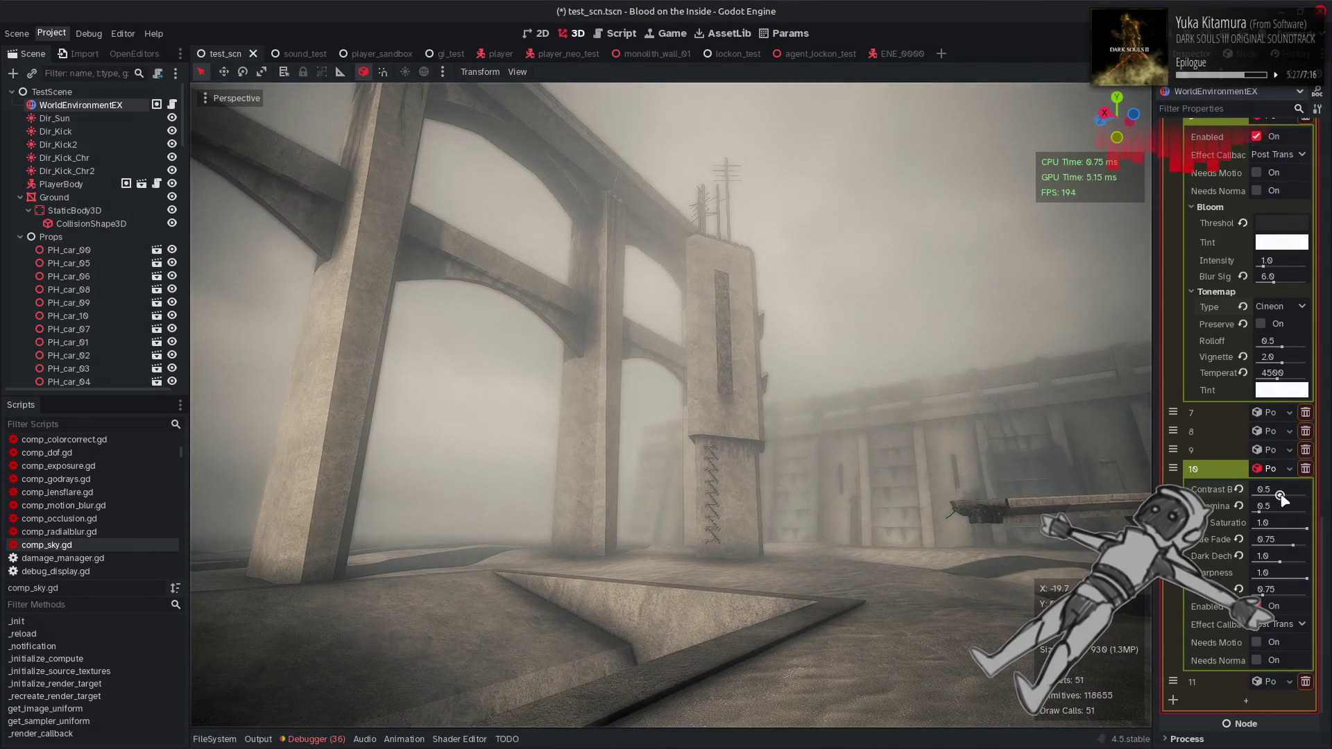
pyautogui.moveTo(1279, 495); pyautogui.dragTo(1306, 495)
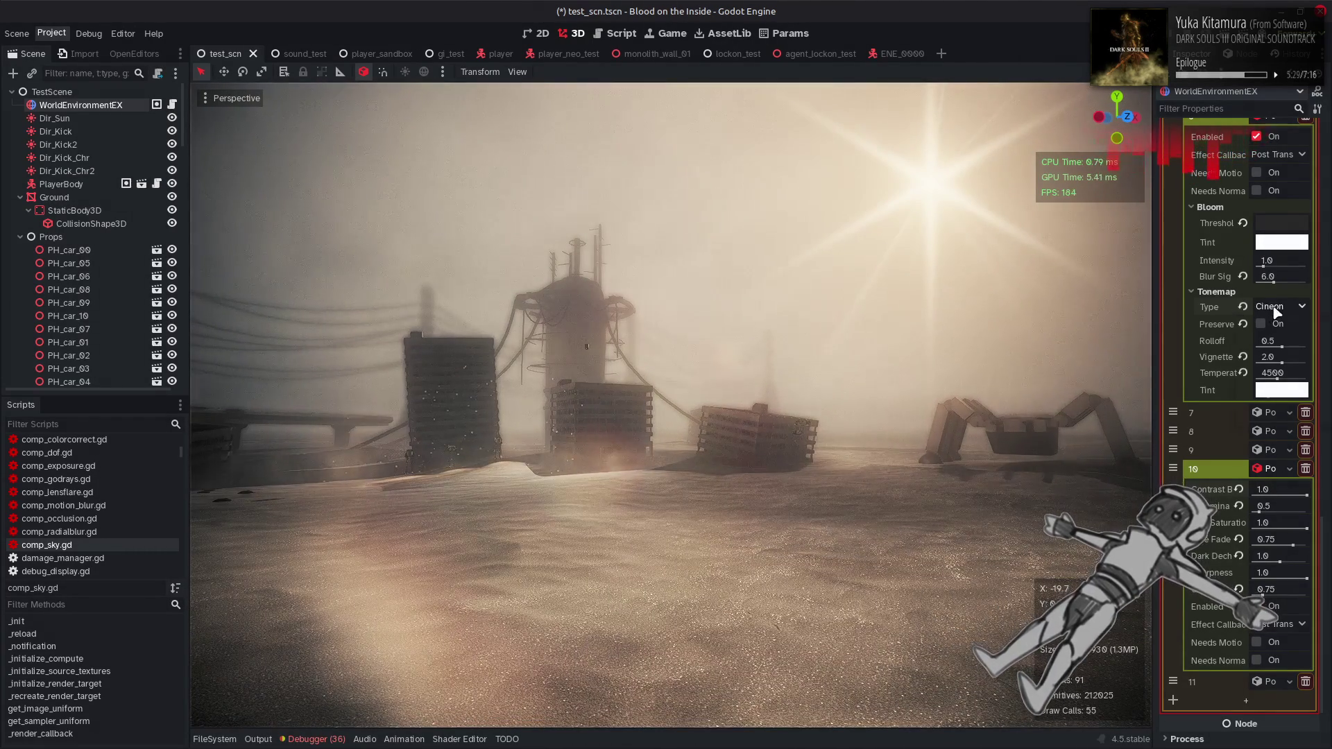
# Try Reinhard, settle on the Lr 2 tonemap type, and save the scene
pyautogui.click(1277, 311)
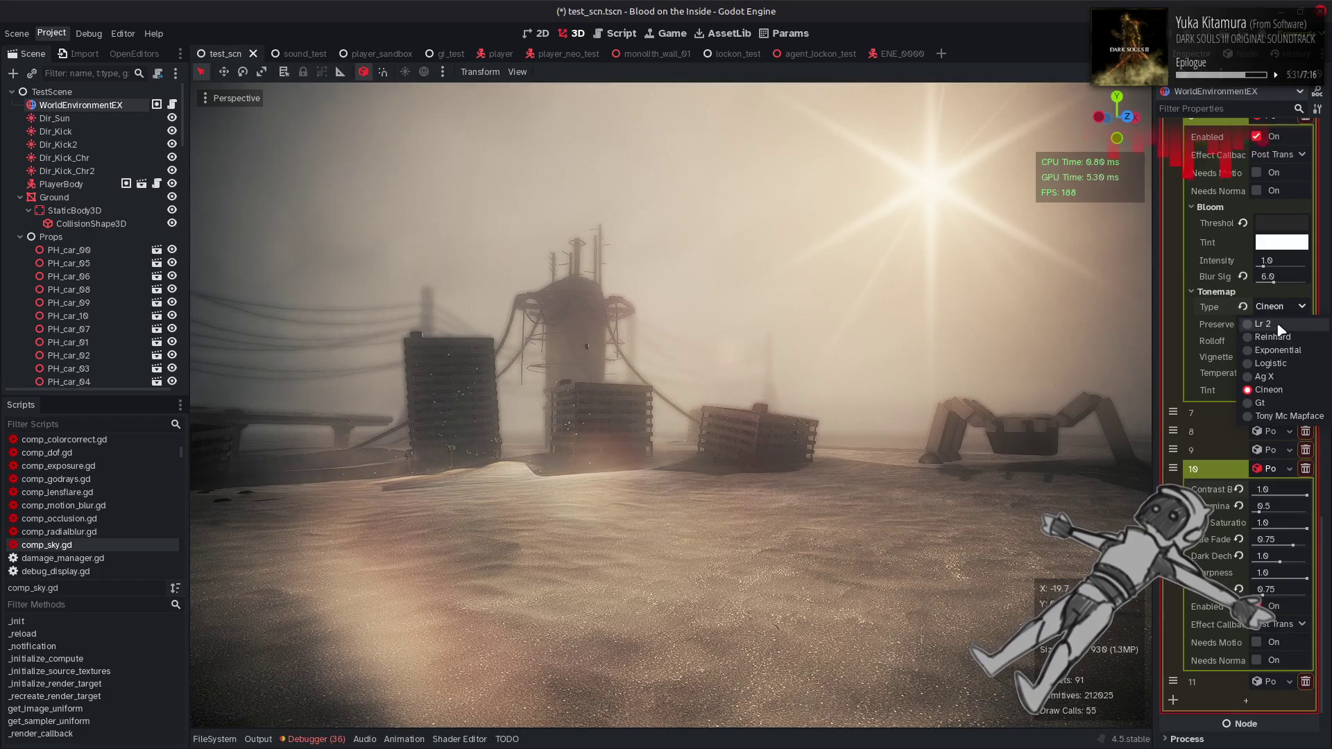
pyautogui.click(1278, 337)
pyautogui.click(1276, 306)
pyautogui.click(1263, 323)
pyautogui.click(1276, 305)
pyautogui.click(1262, 323)
pyautogui.click(1276, 306)
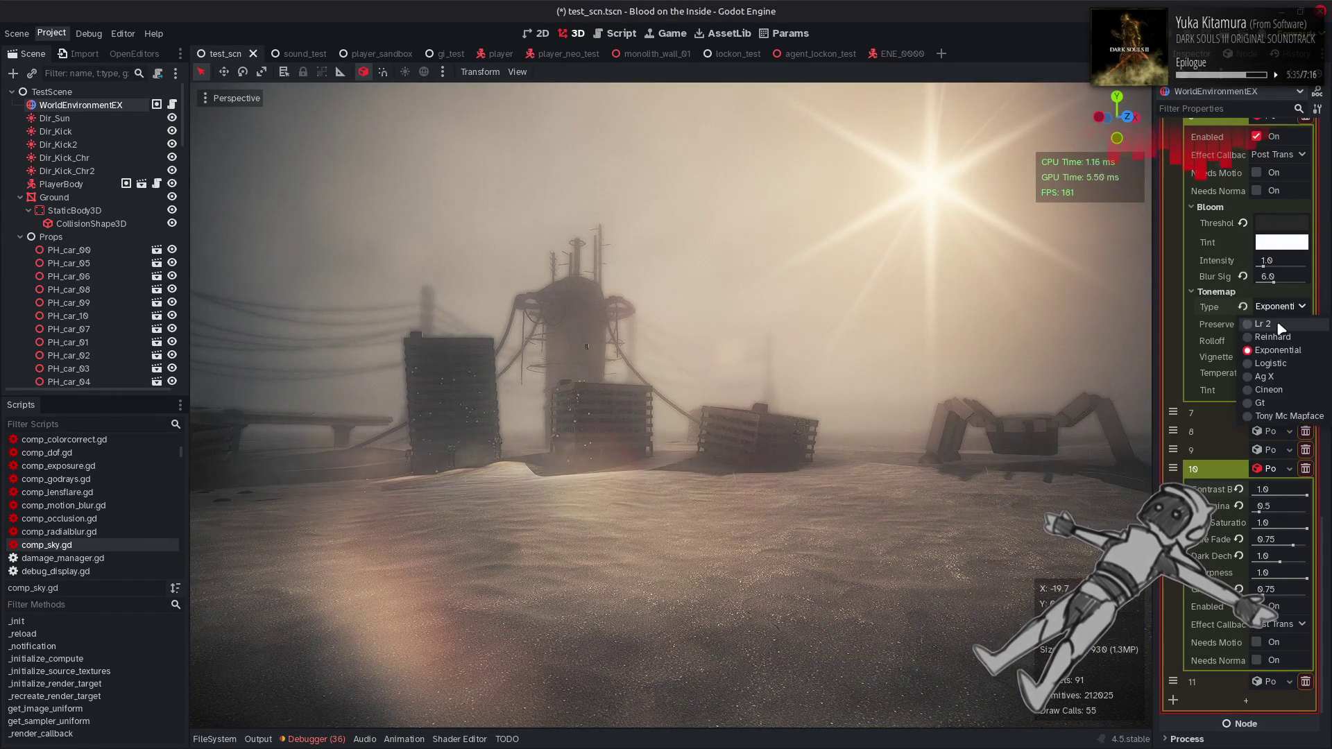
pyautogui.click(1262, 323)
pyautogui.hotkey('ctrl', 's')
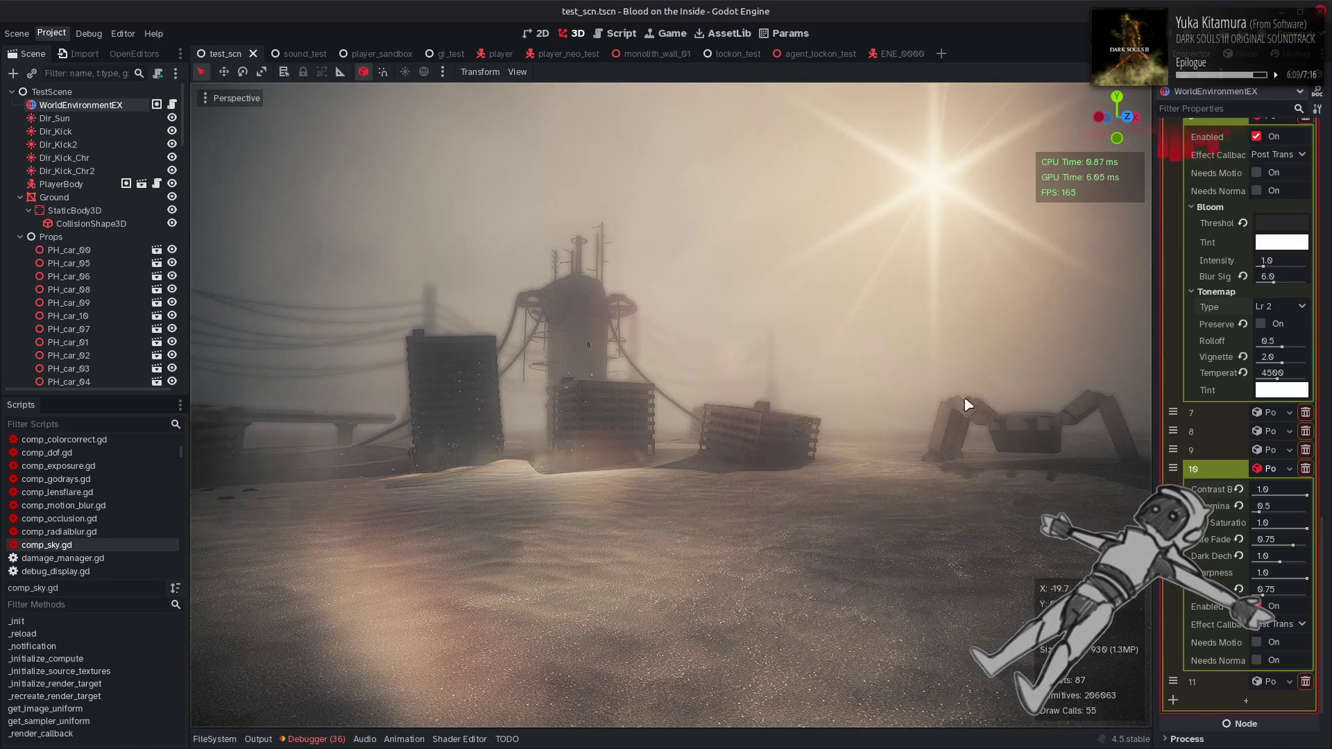
# Check the Night Light page in System Settings, then close it
pyautogui.press('super')
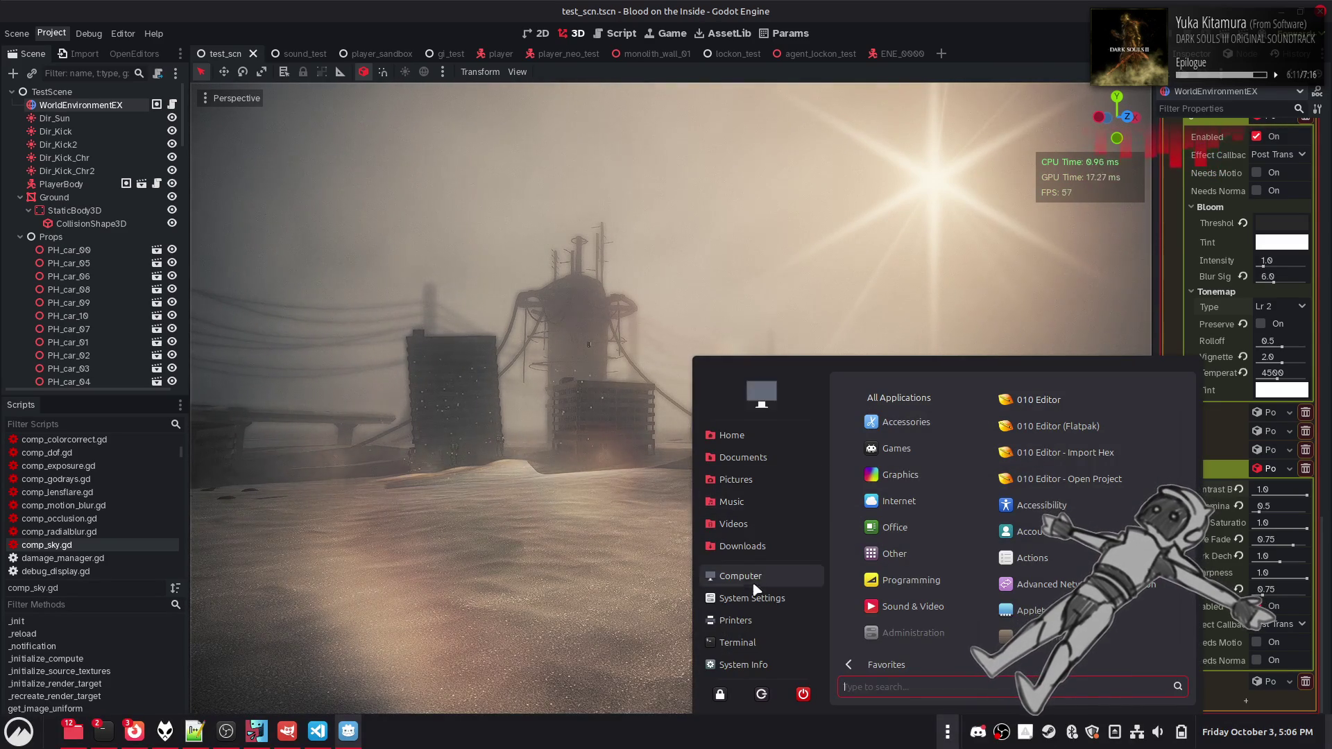
pyautogui.click(751, 597)
pyautogui.click(520, 485)
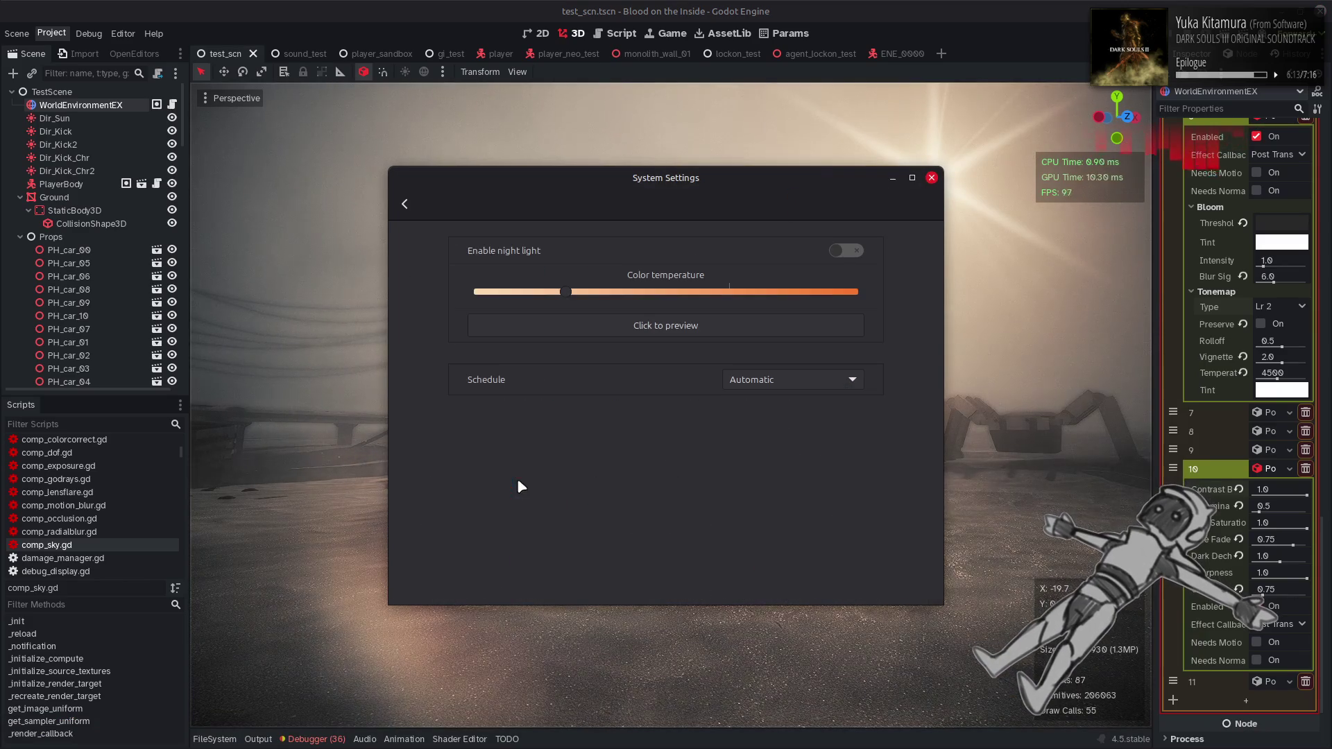
pyautogui.click(932, 178)
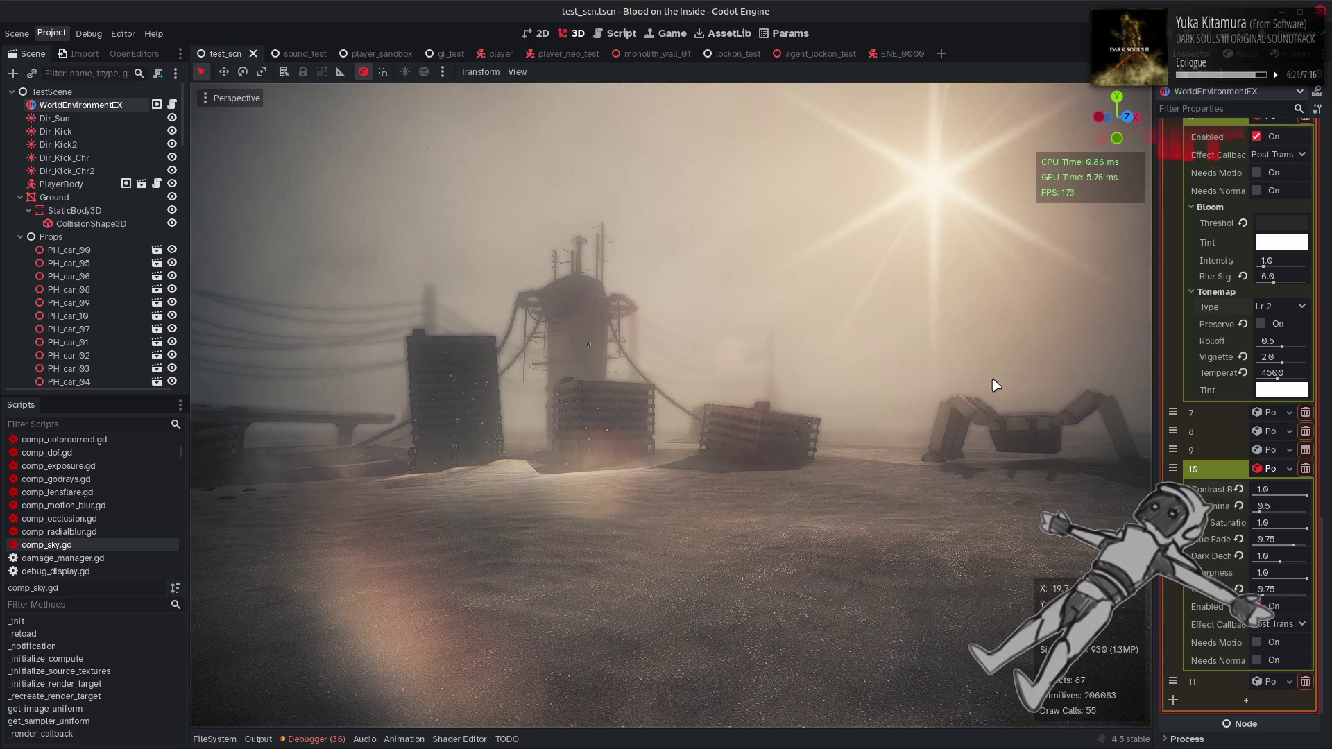
# Enable Preserve Hue in the tonemap and nudge the Tonemap Rolloff value
pyautogui.click(1266, 345)
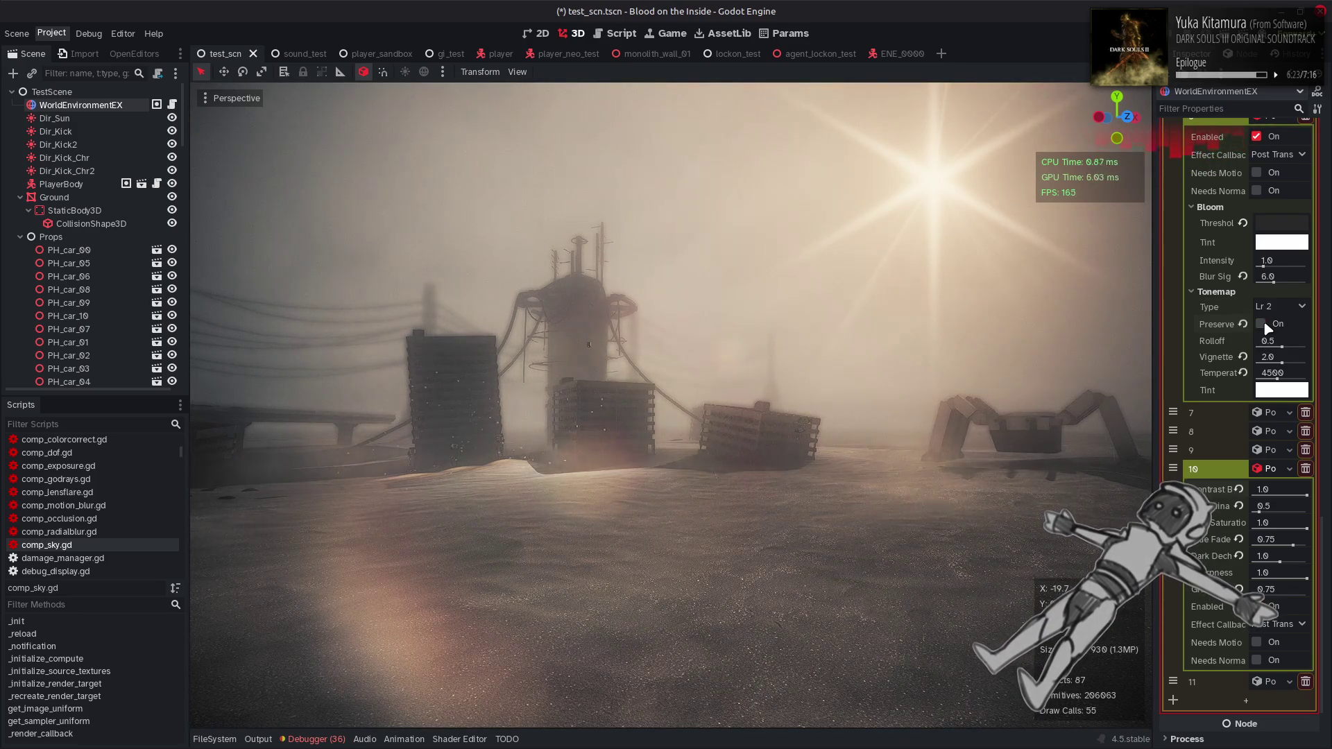
pyautogui.click(1260, 324)
pyautogui.moveTo(1281, 346)
pyautogui.mouseDown()
pyautogui.moveTo(1328, 355)
pyautogui.moveTo(1280, 342)
pyautogui.mouseUp()
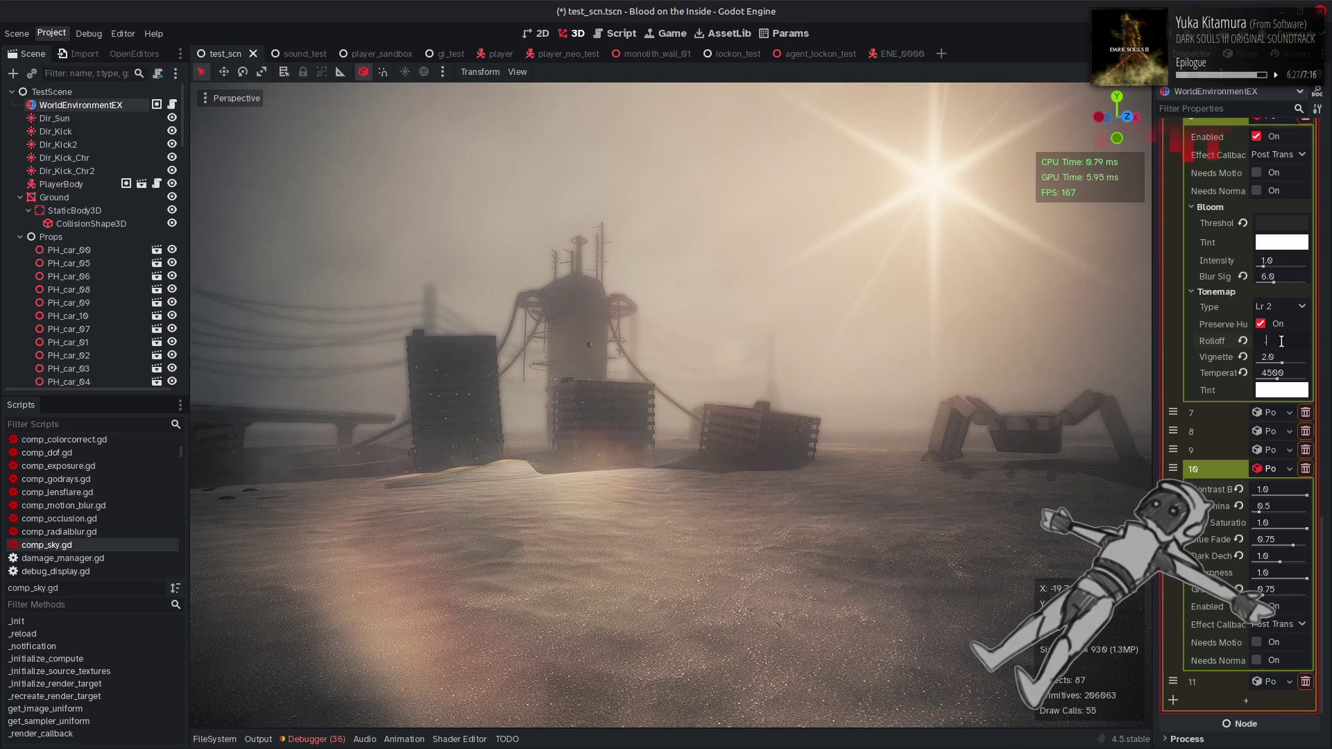
pyautogui.write('0.5')
# Set effect 10's saturation to 0.9 and save the scene
pyautogui.click(1274, 522)
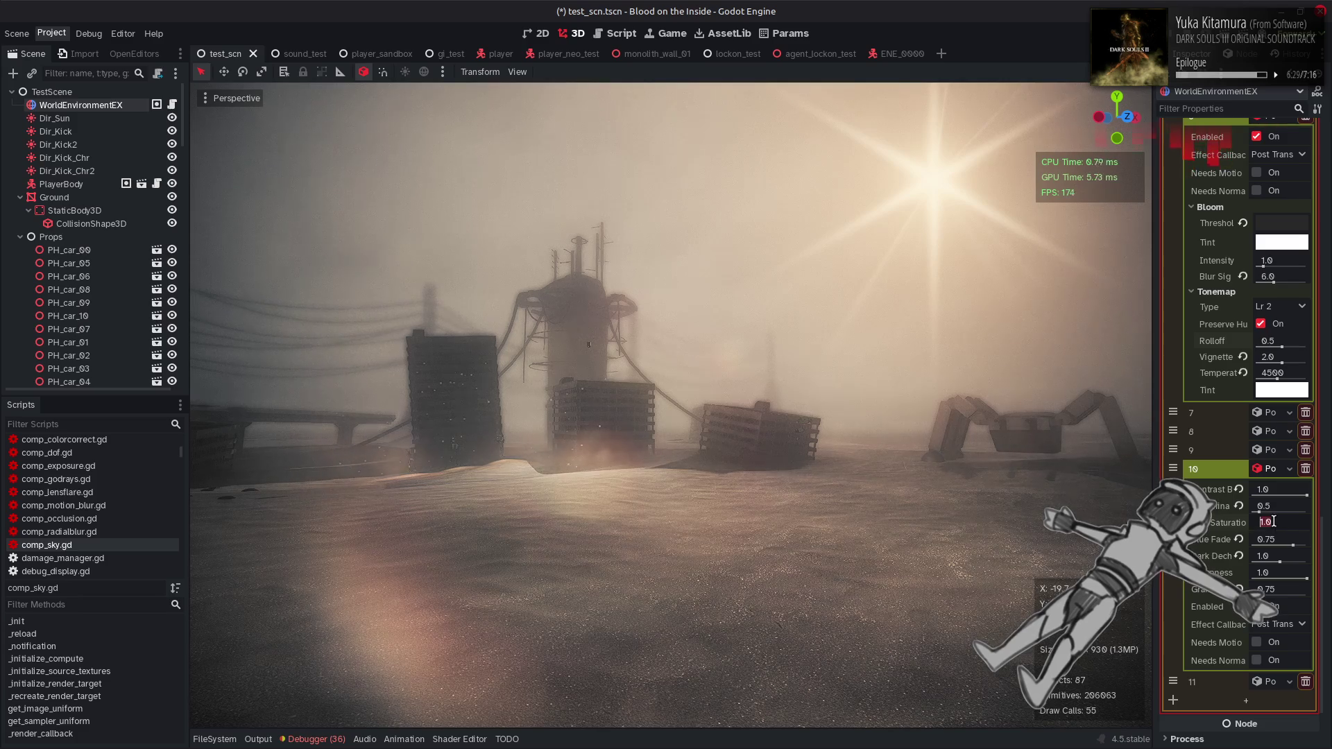
pyautogui.press('BackSpace')
pyautogui.write('0.9')
pyautogui.press('Return')
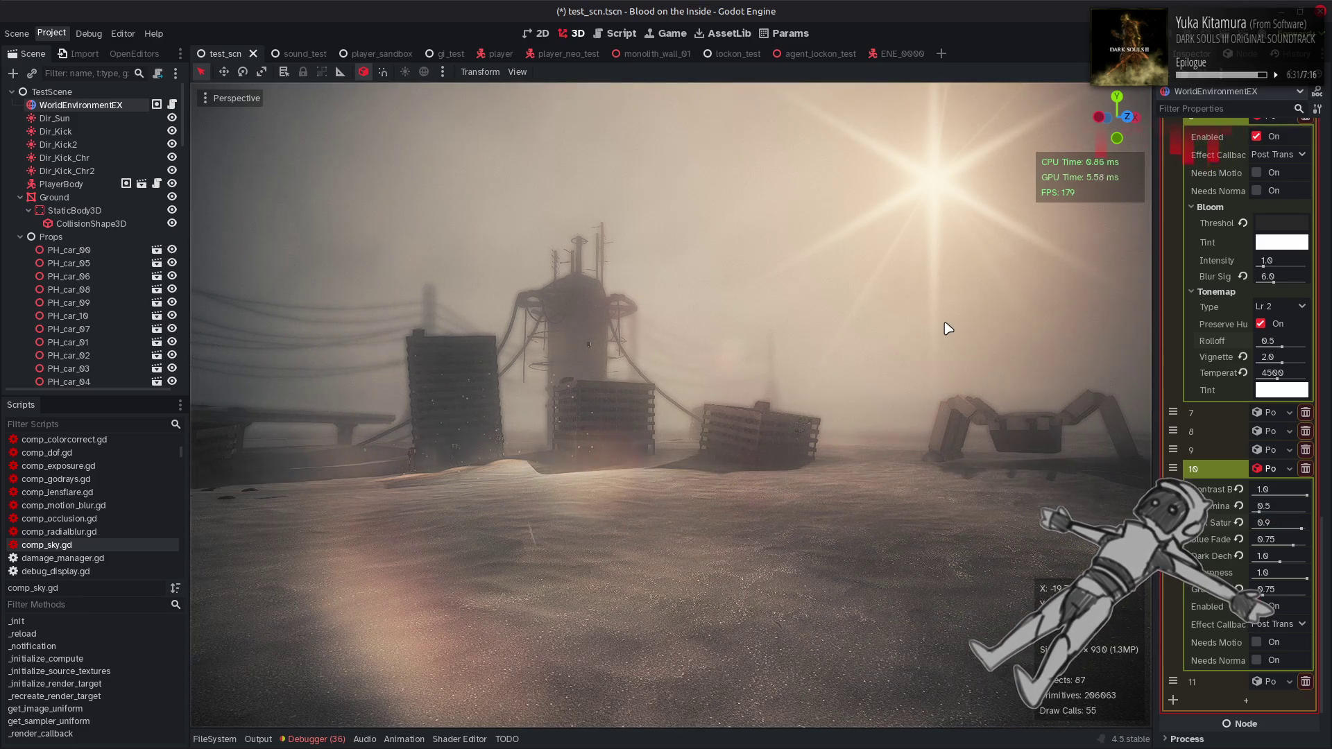
pyautogui.hotkey('ctrl', 's')
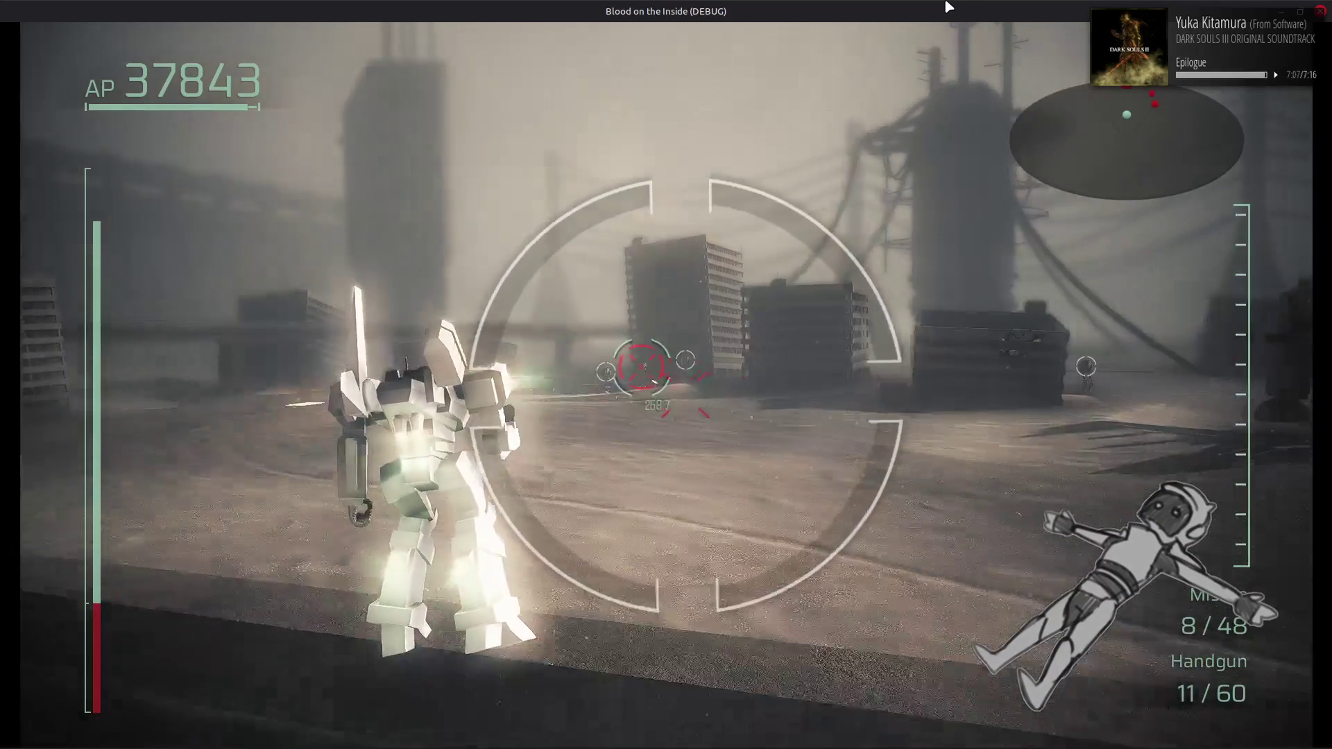
# Pause during play to review the Heavy Machine Gun stats, then resume
pyautogui.press('Escape')
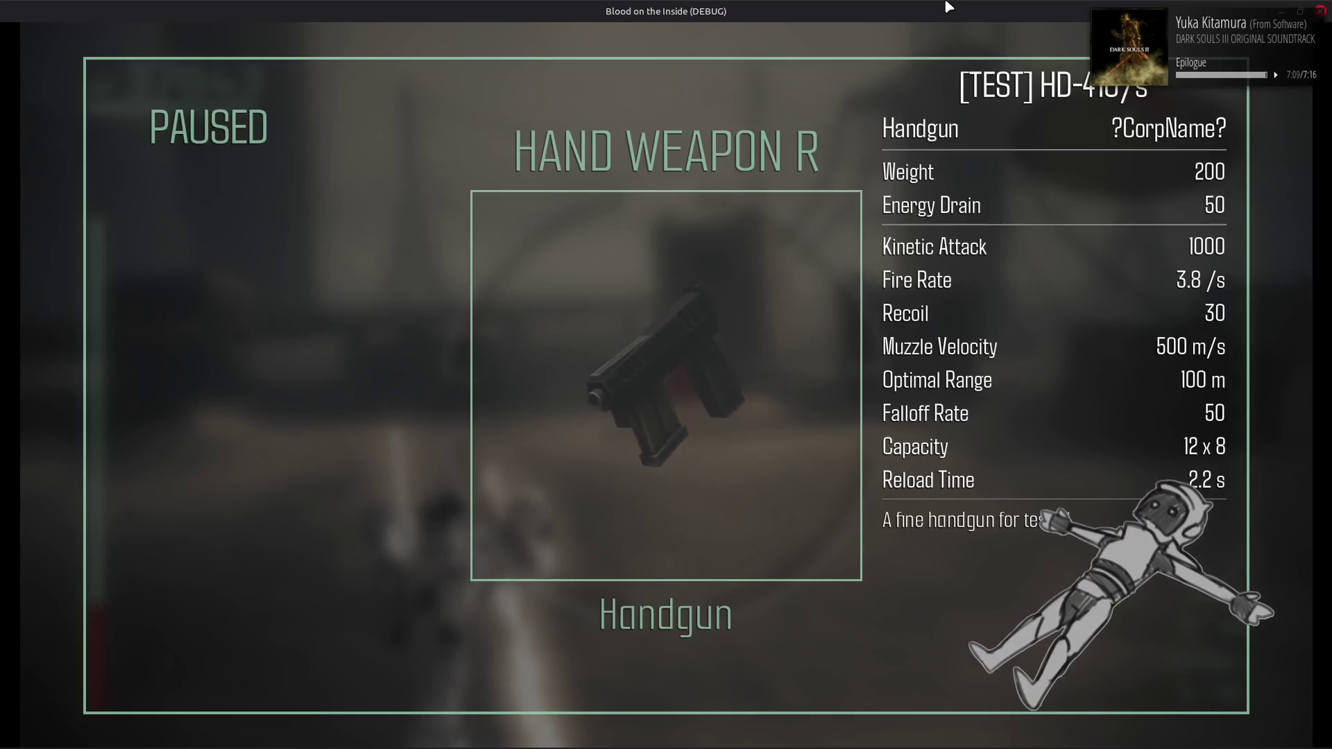
pyautogui.press('Escape')
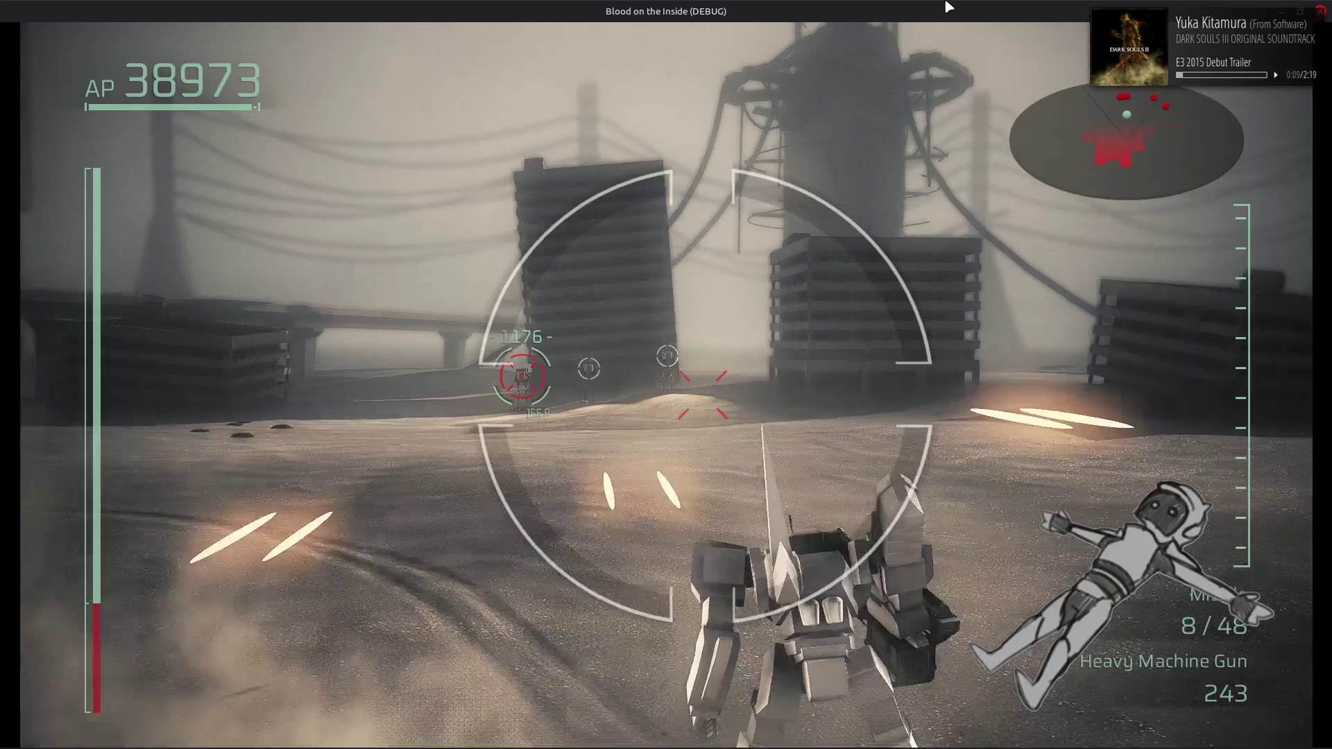
pyautogui.press('Escape')
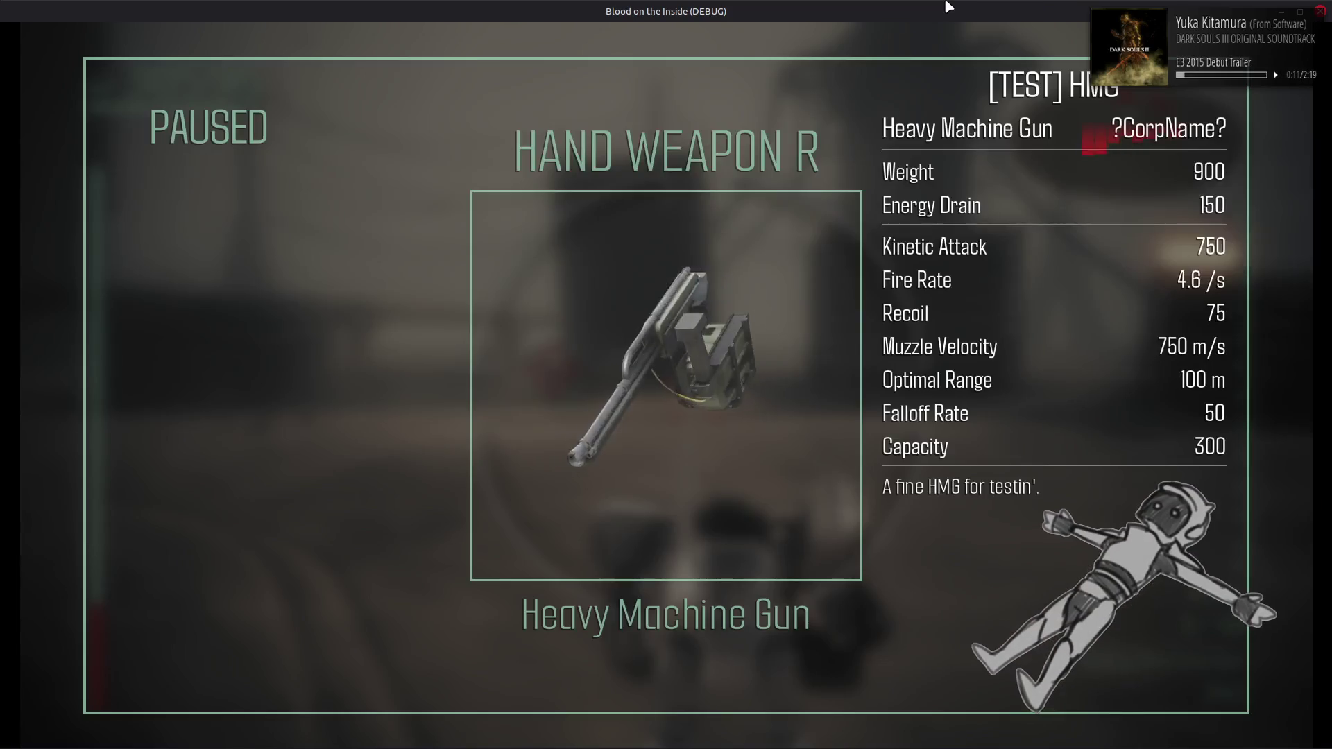
pyautogui.press('Escape')
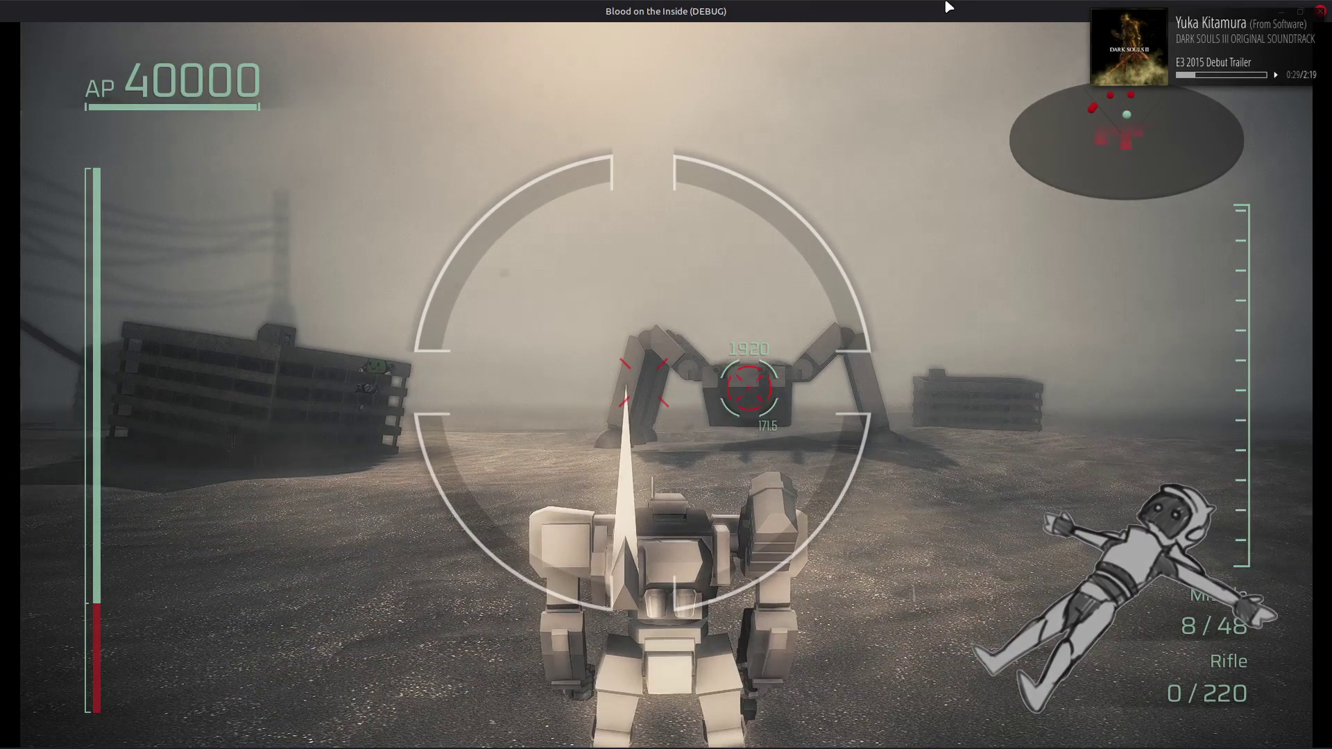
# Cycle the right-hand weapon to Handgun, then Shotgun, and stop the game
pyautogui.press('Escape')
pyautogui.press('Right')
pyautogui.press('Escape')
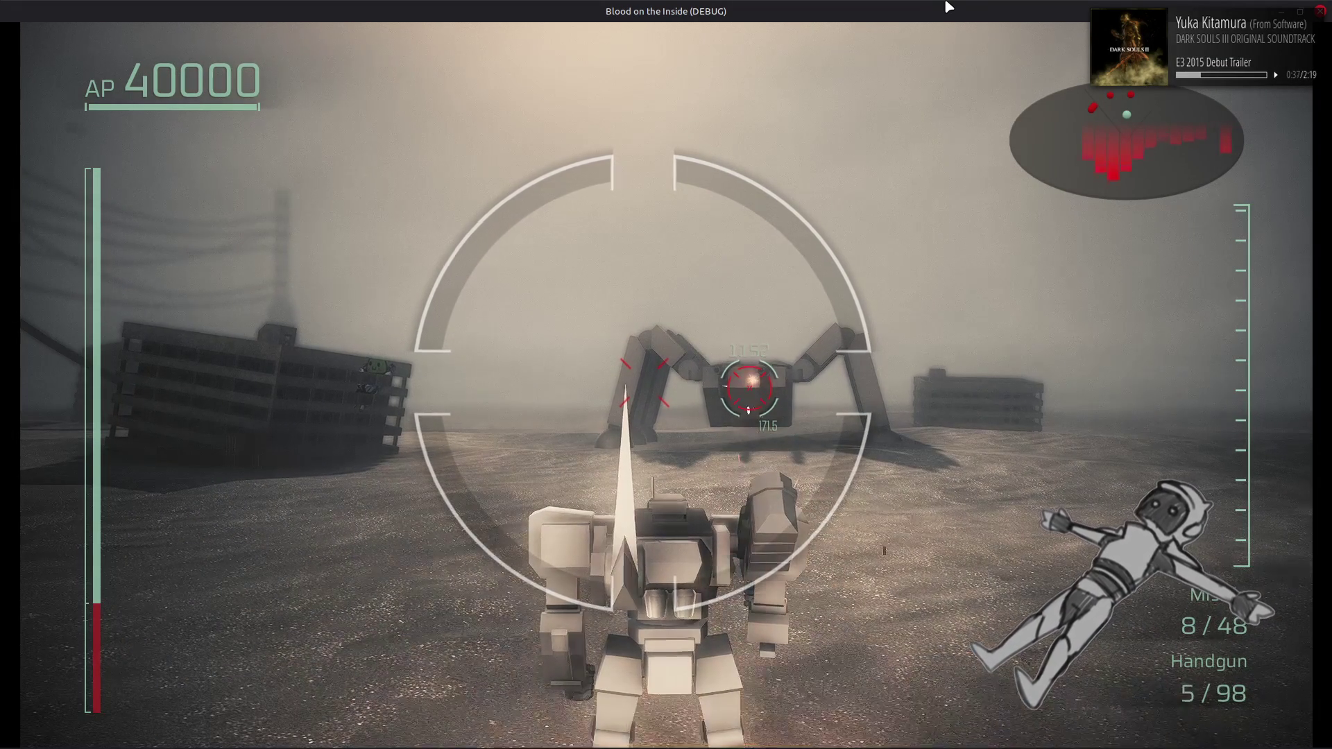
pyautogui.press('Escape')
pyautogui.press('Escape')
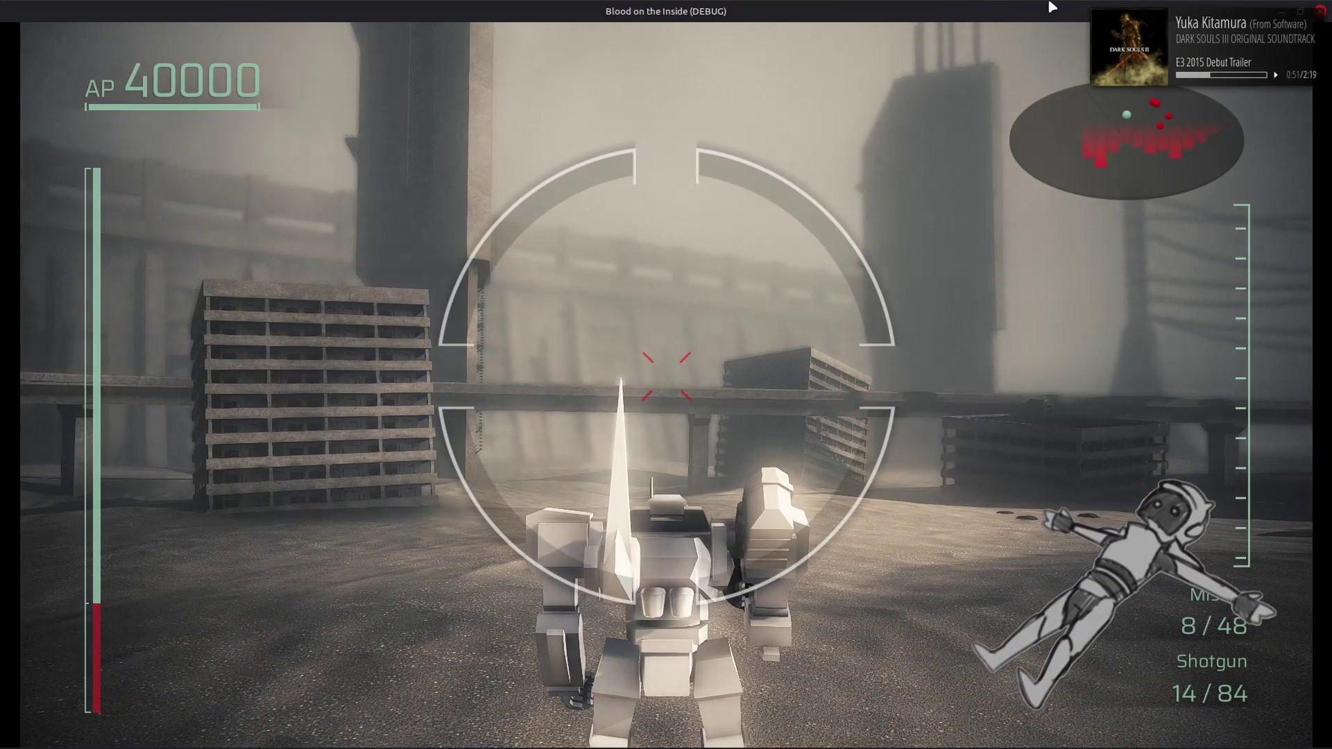
pyautogui.press('F8')
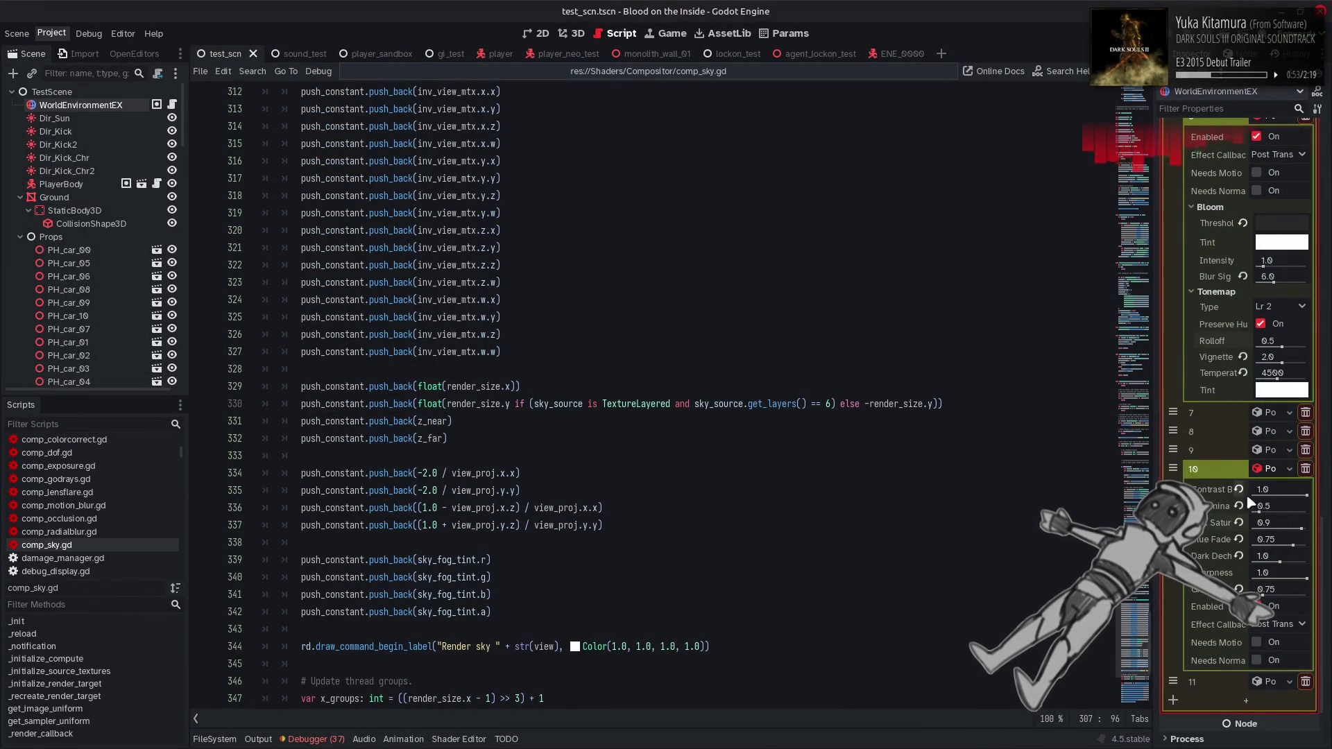
# Reset luminance to default, enter .6 saturation, close the old game window, and relaunch the game
pyautogui.click(1239, 507)
pyautogui.click(1275, 521)
pyautogui.write('.6')
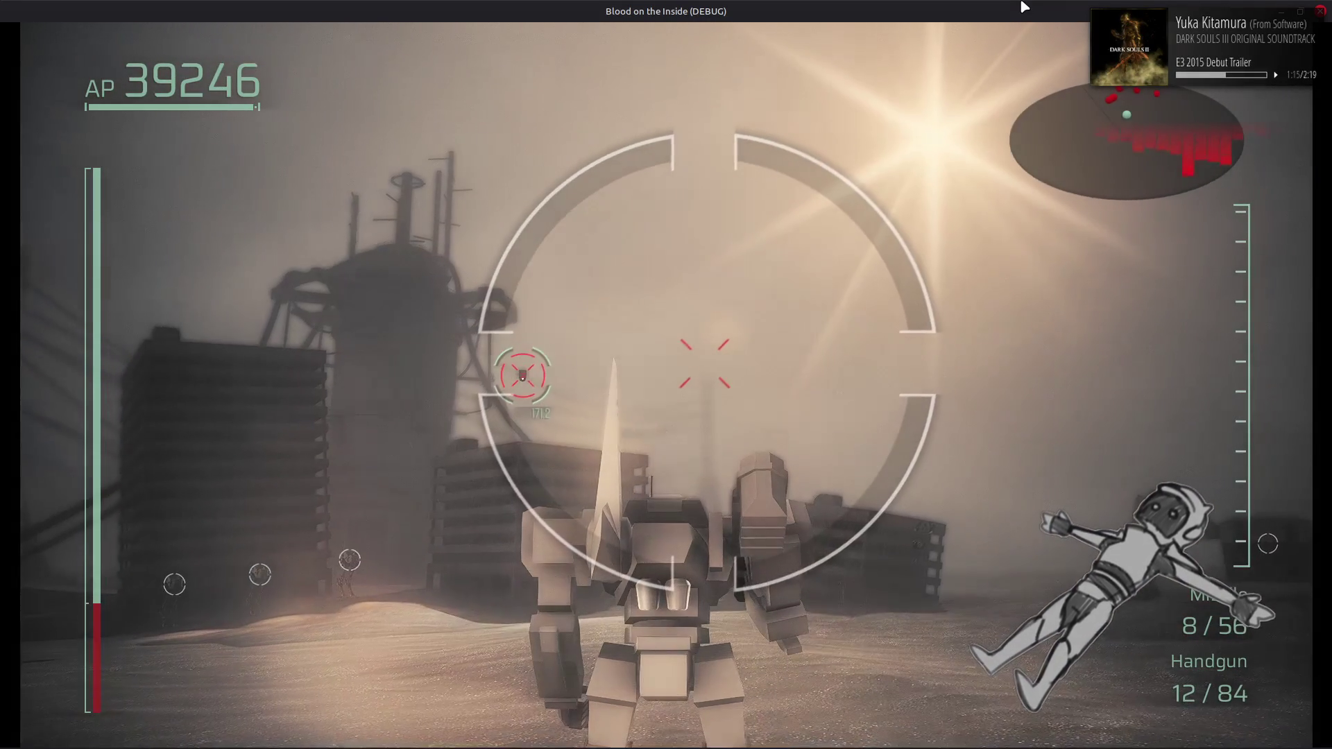
pyautogui.click(1320, 11)
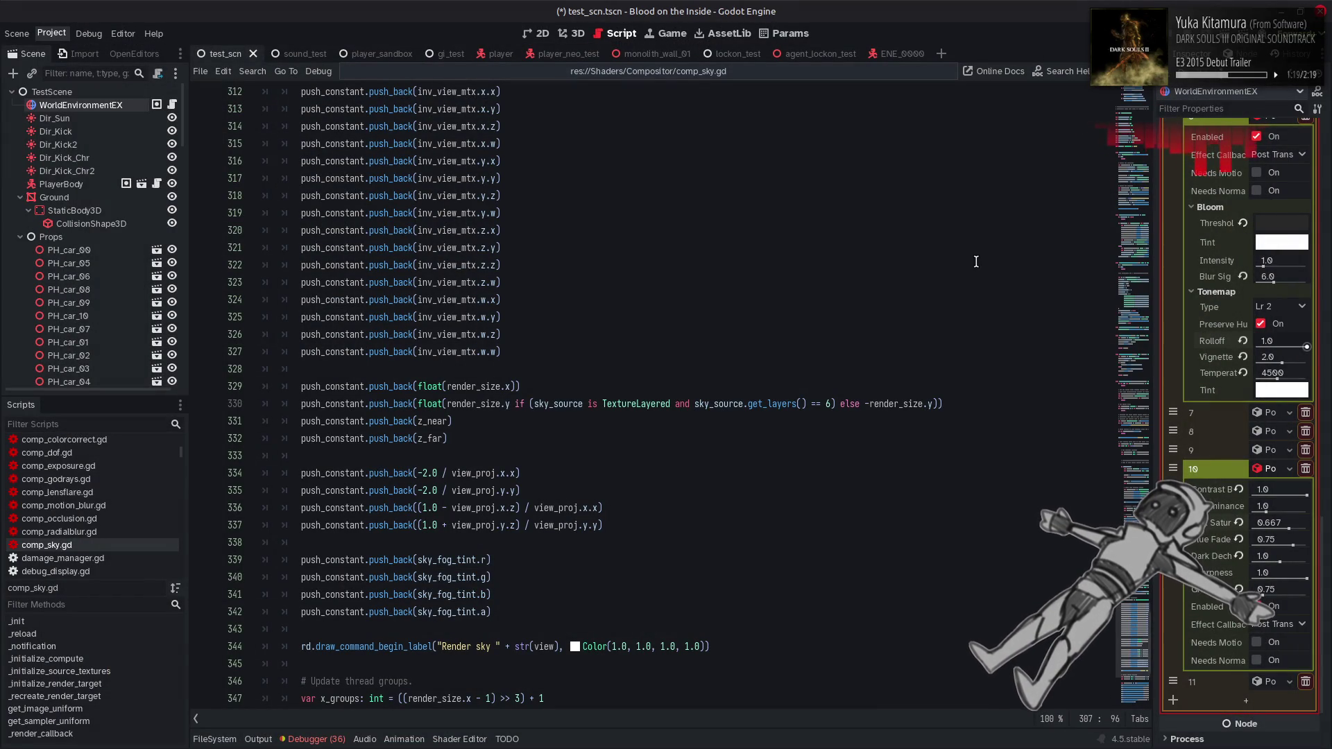
pyautogui.press('F5')
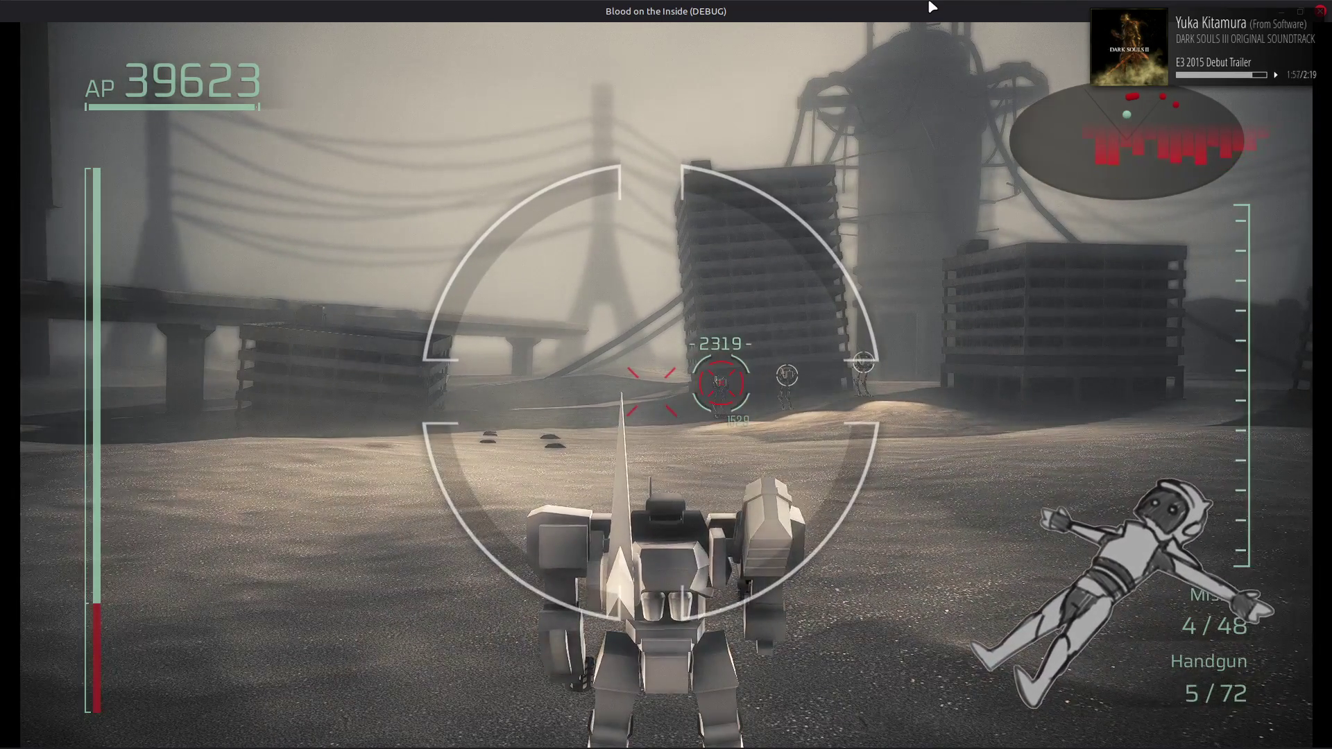
# Cycle Hand Weapon R to the Sniper Rifle, resume, and fire it at an enemy
pyautogui.press('Escape')
pyautogui.press('Right')
pyautogui.press('Right')
pyautogui.press('Right')
pyautogui.press('Right')
pyautogui.press('Right')
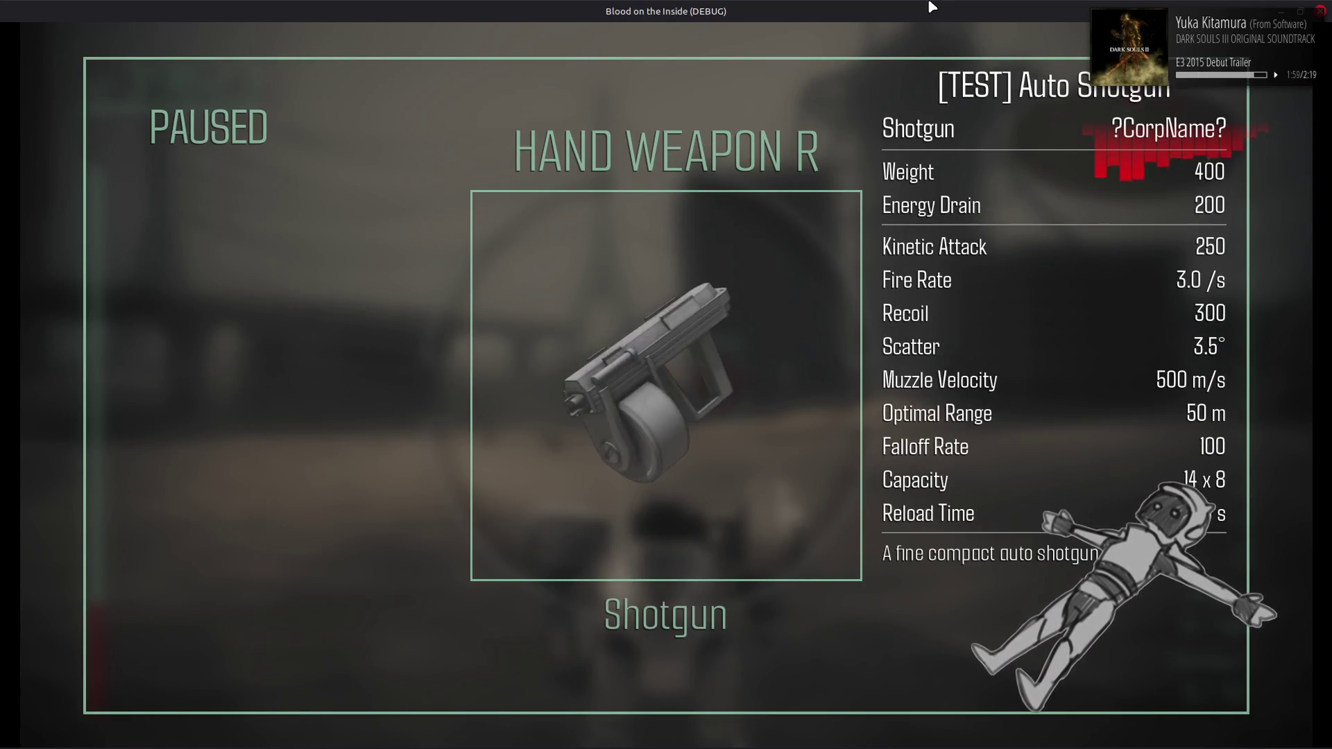
pyautogui.press('Right')
pyautogui.press('Escape')
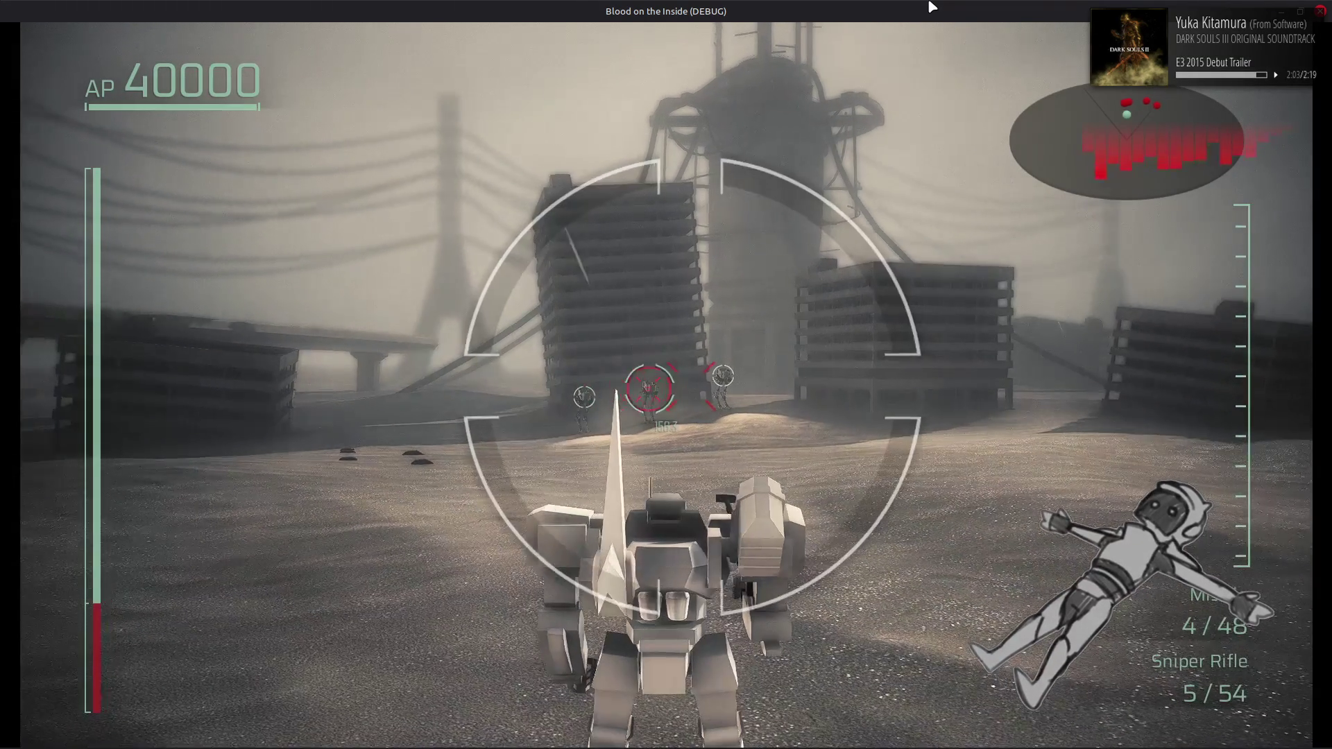
pyautogui.press('space')
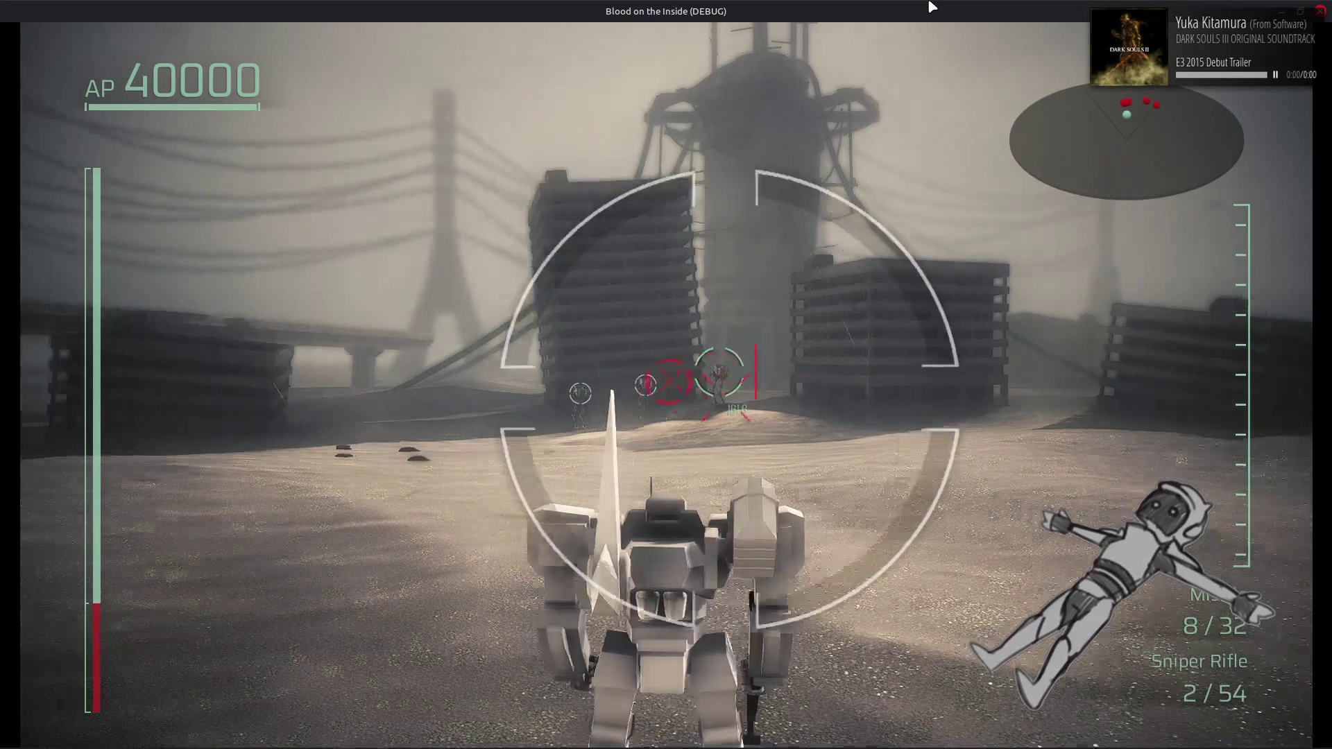
# Equip the Heavy Machine Gun as the right back weapon and resume play
pyautogui.press('Escape')
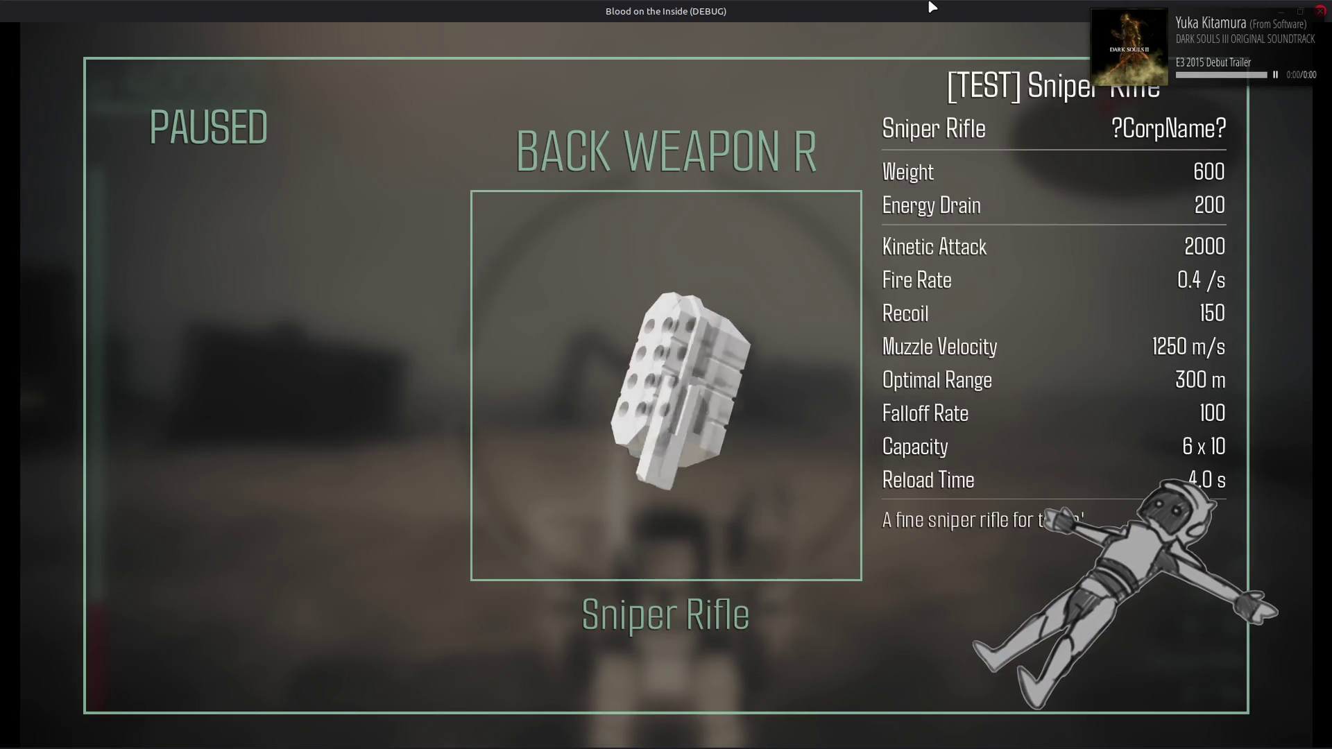
pyautogui.press('Right')
pyautogui.press('Right')
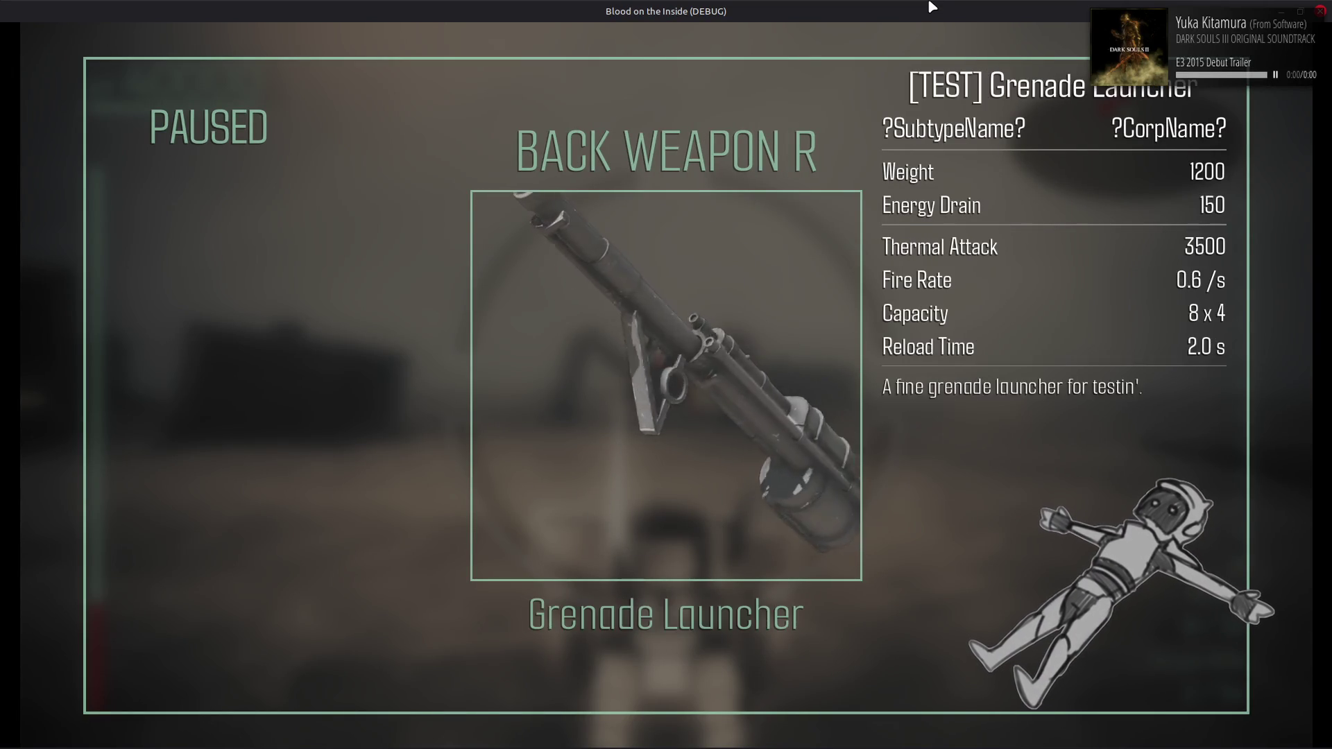
pyautogui.press('Left')
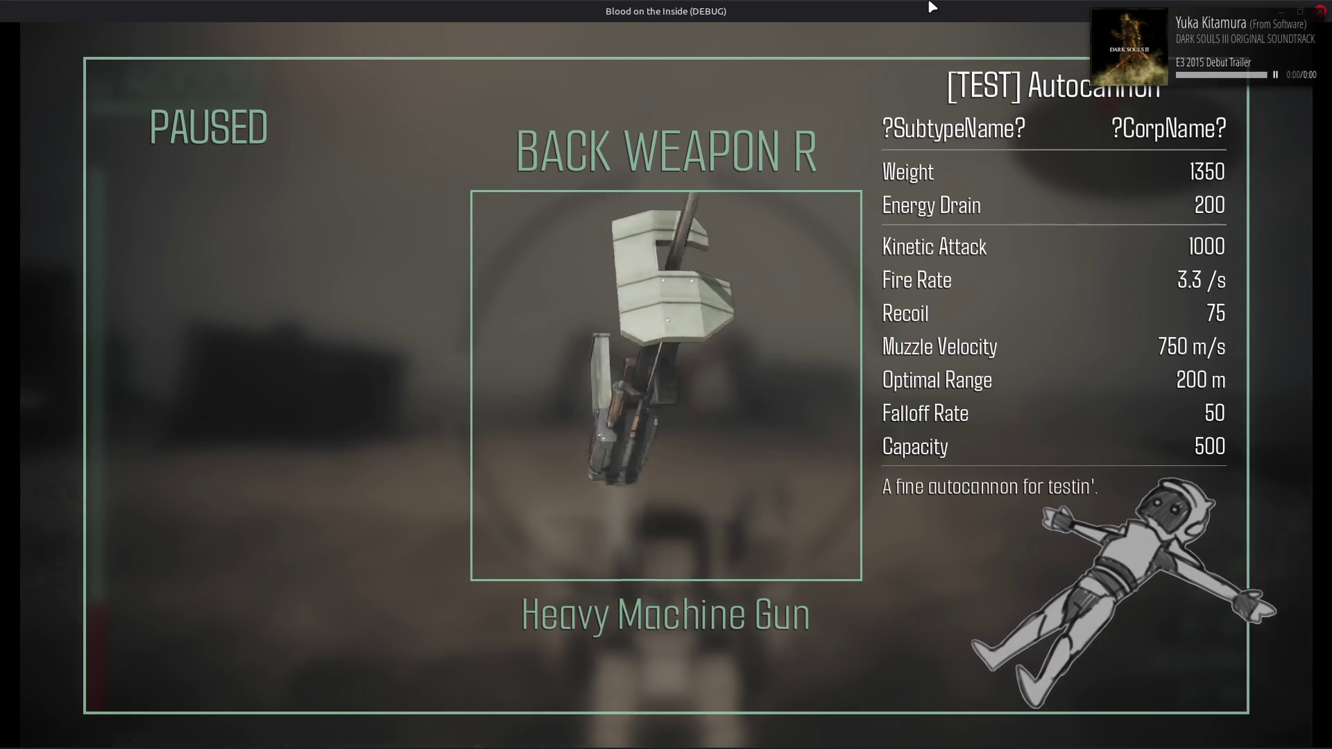
pyautogui.press('Escape')
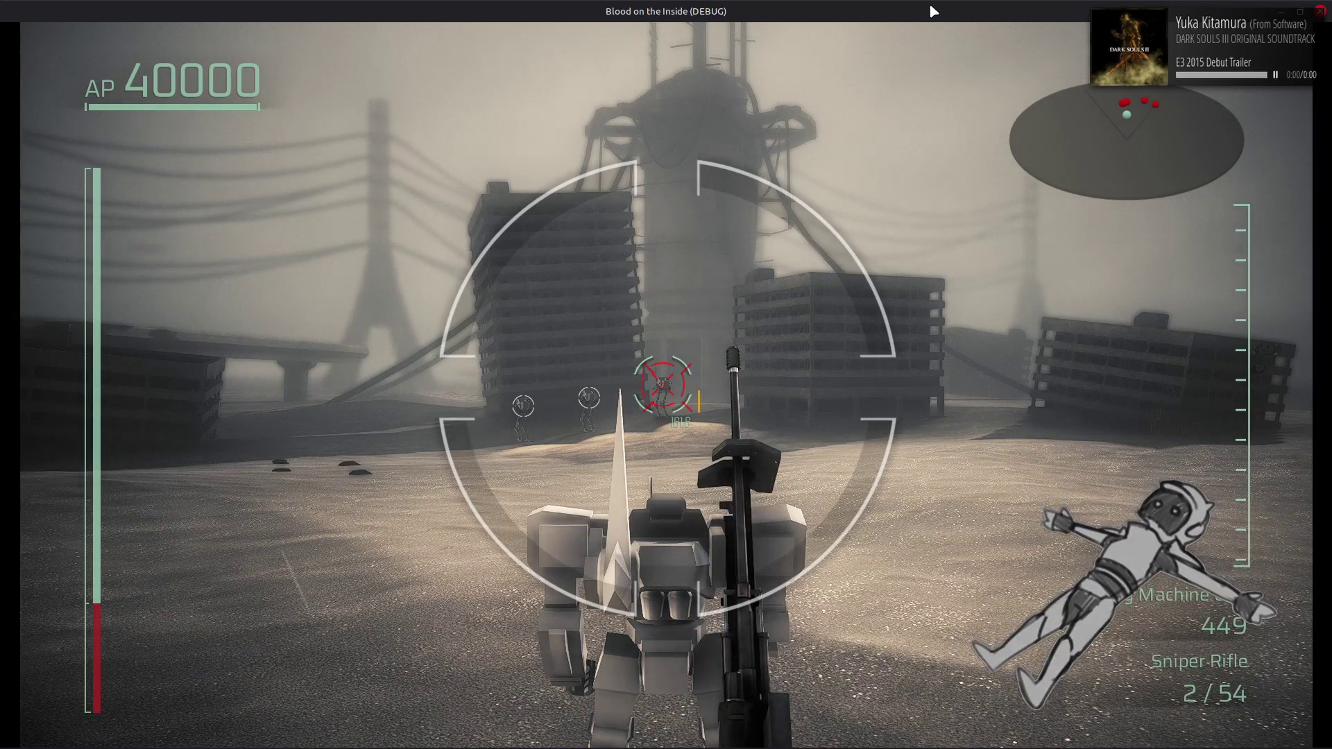
# Switch the back weapon to Missile, launch missiles at targets, and fire the sniper rifle
pyautogui.press('Escape')
pyautogui.press('Right')
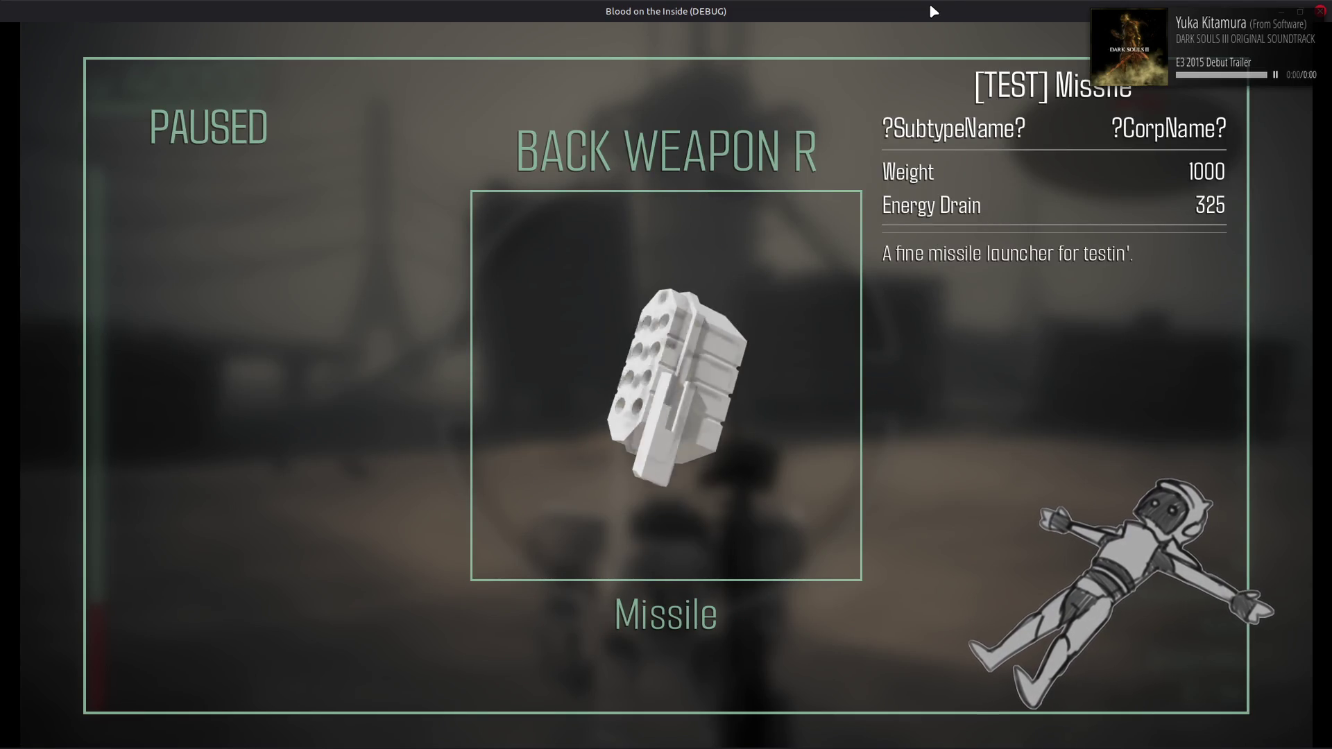
pyautogui.press('Escape')
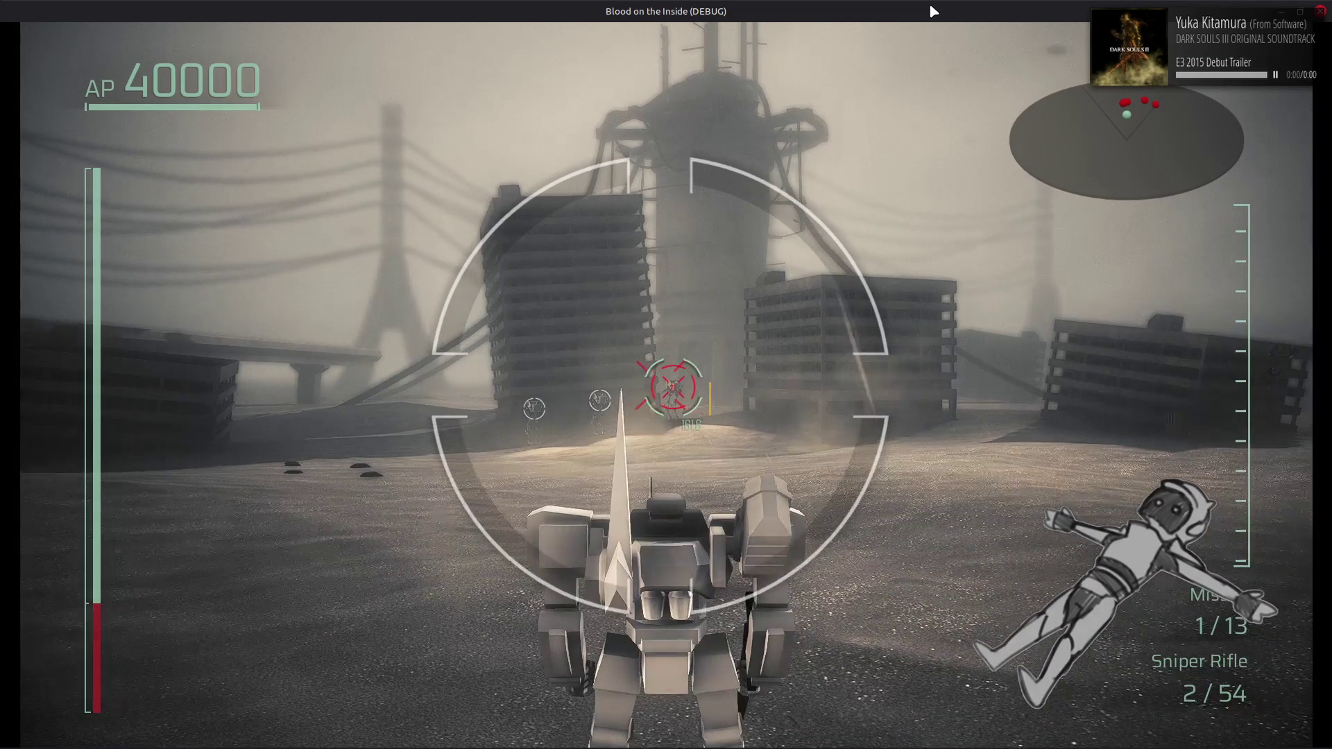
pyautogui.press('e')
pyautogui.press('w')
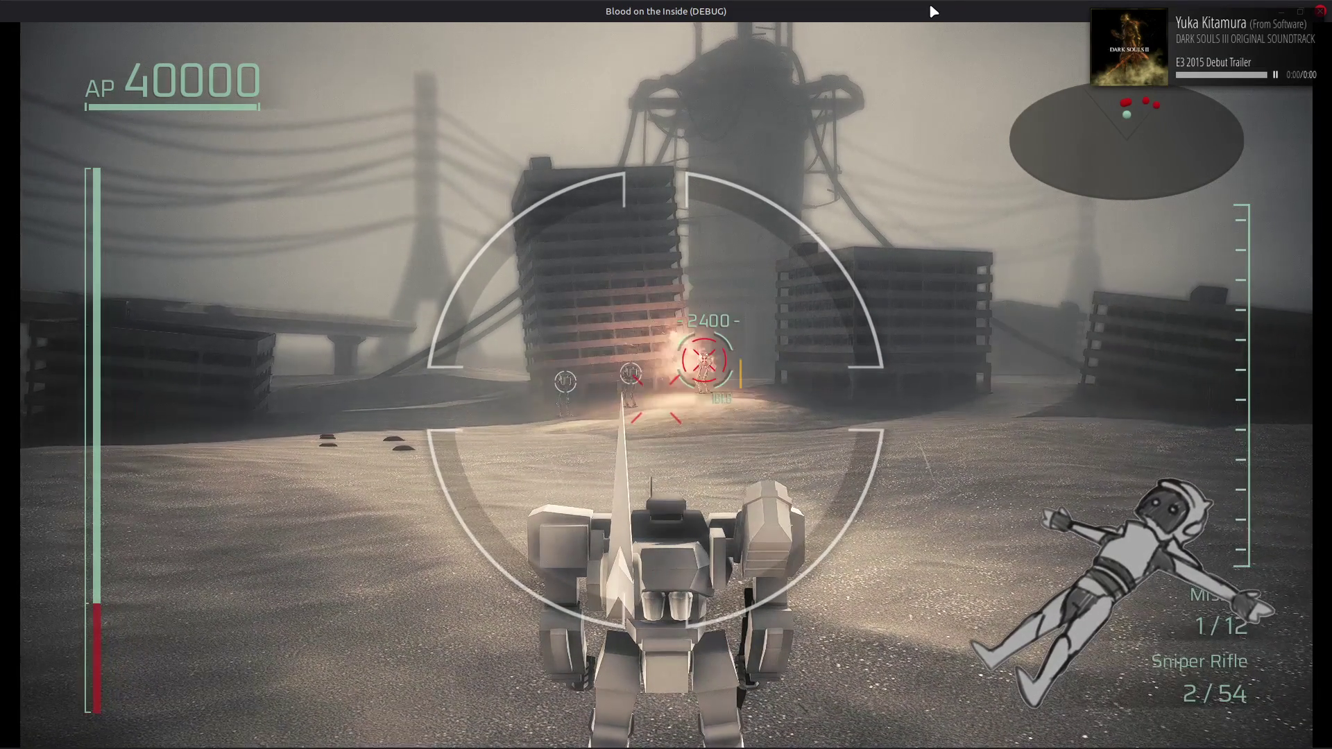
pyautogui.press('Escape')
pyautogui.press('Right')
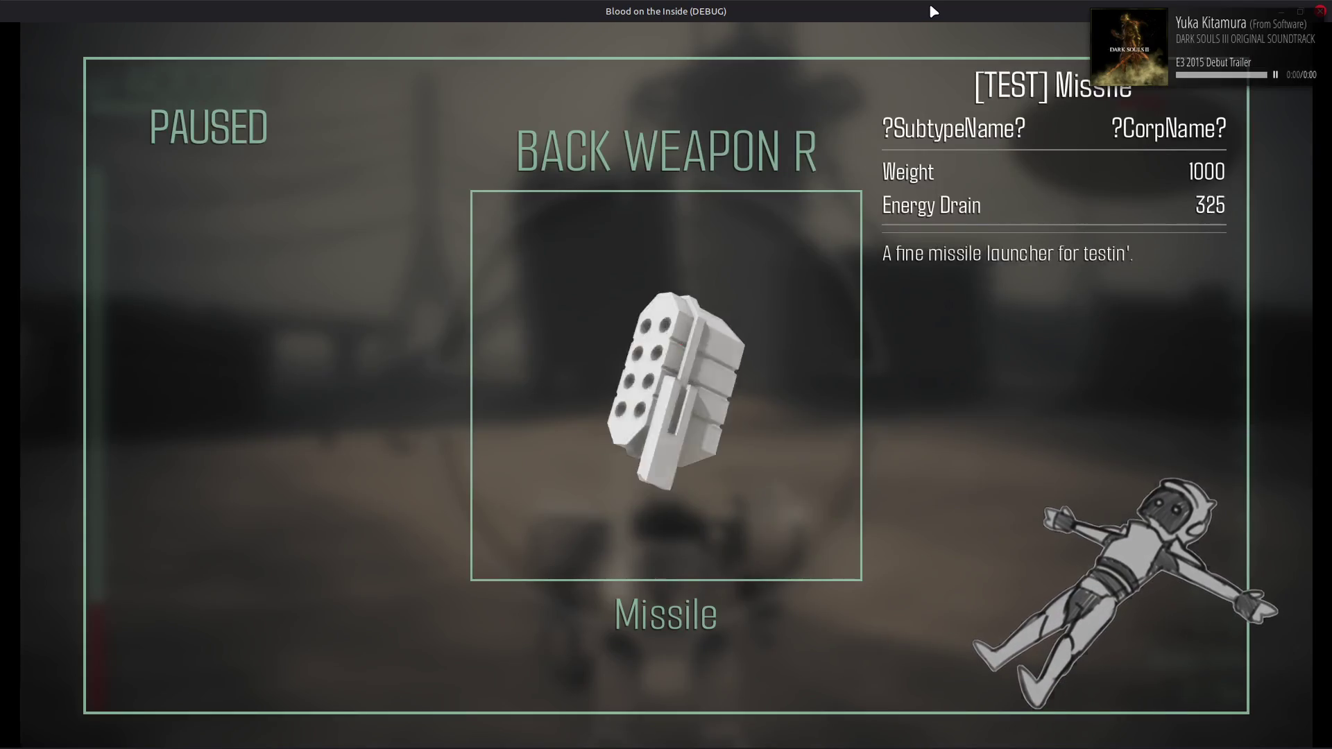
pyautogui.press('Escape')
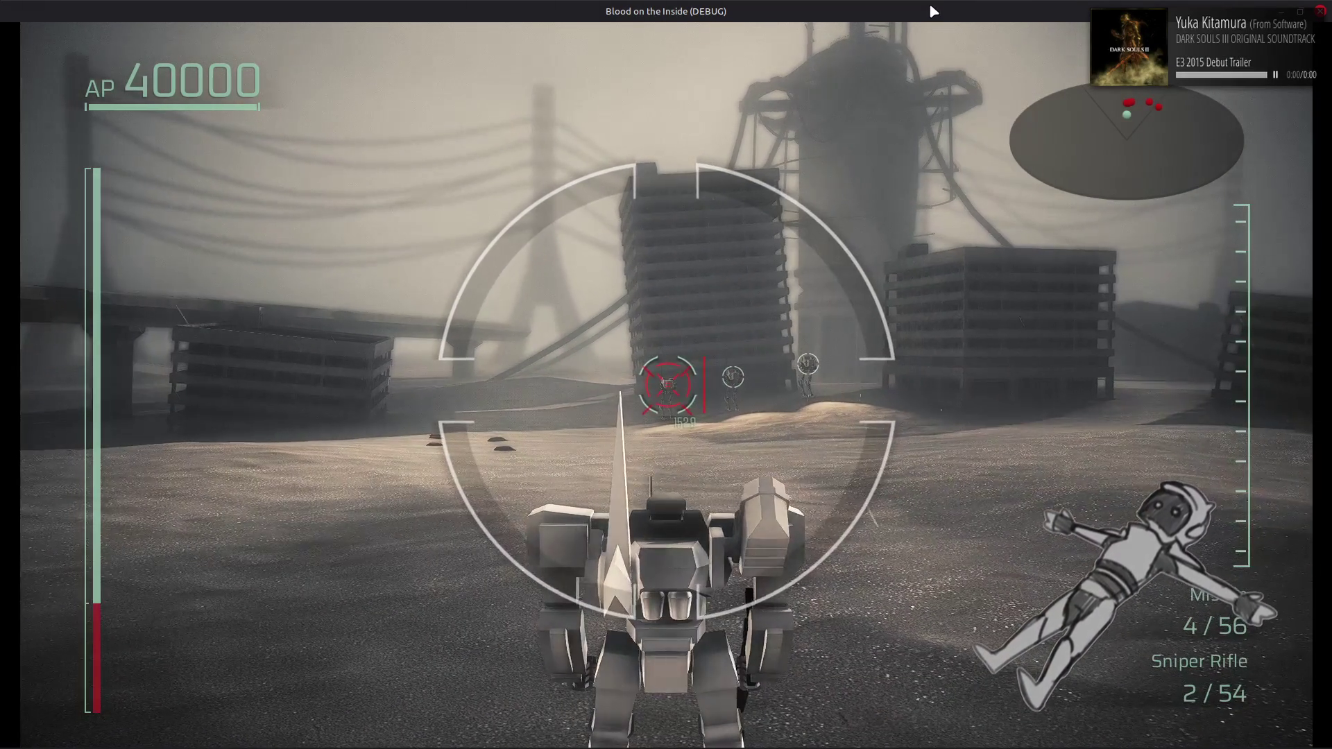
pyautogui.press('e')
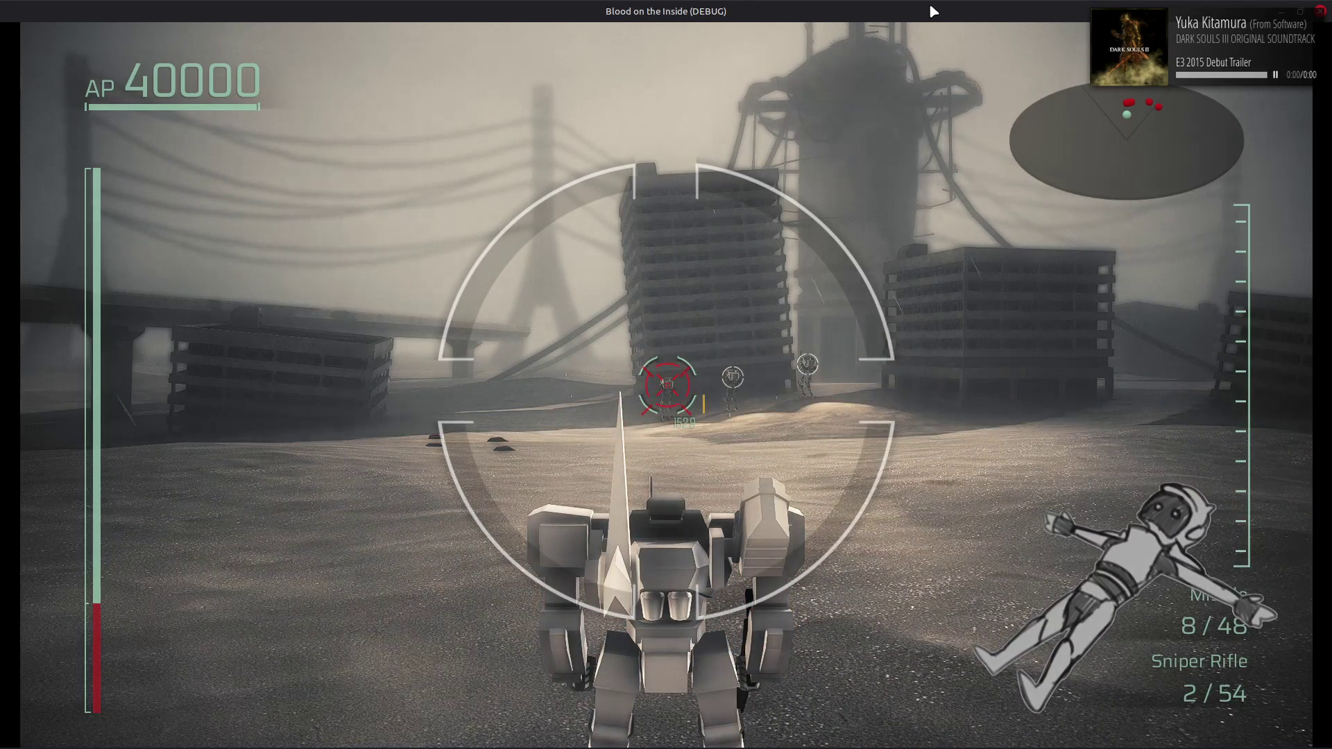
pyautogui.press('q')
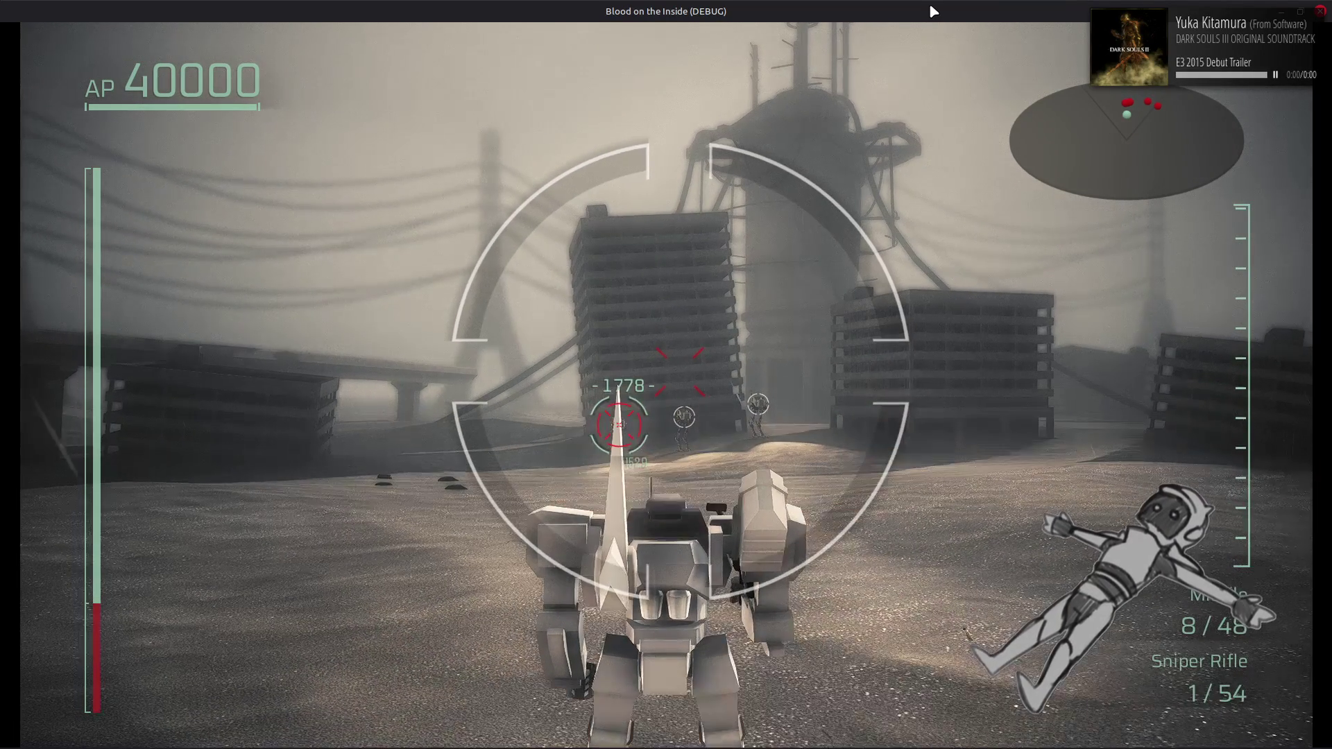
# Cycle the back weapon through Missile and Rail Gun to the Grenade Launcher and equip it
pyautogui.press('Escape')
pyautogui.press('Left')
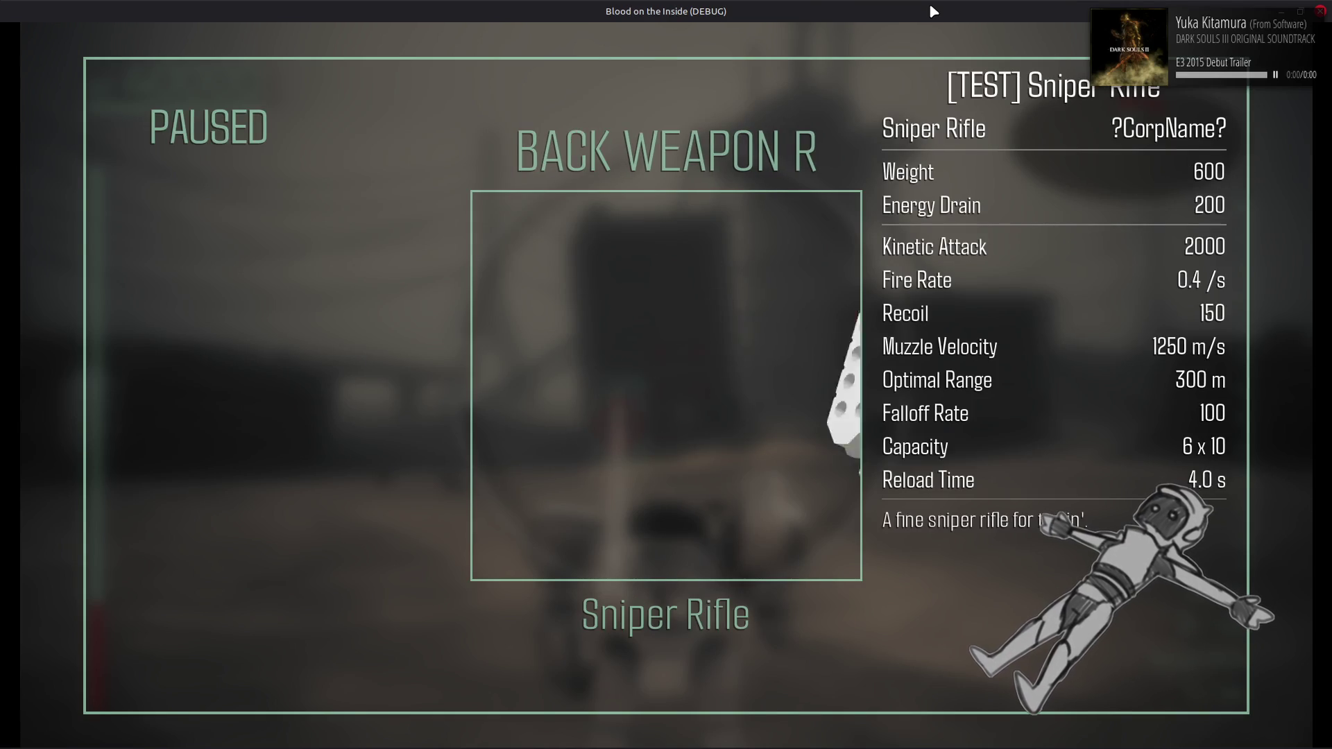
pyautogui.press('Down')
pyautogui.press('Right')
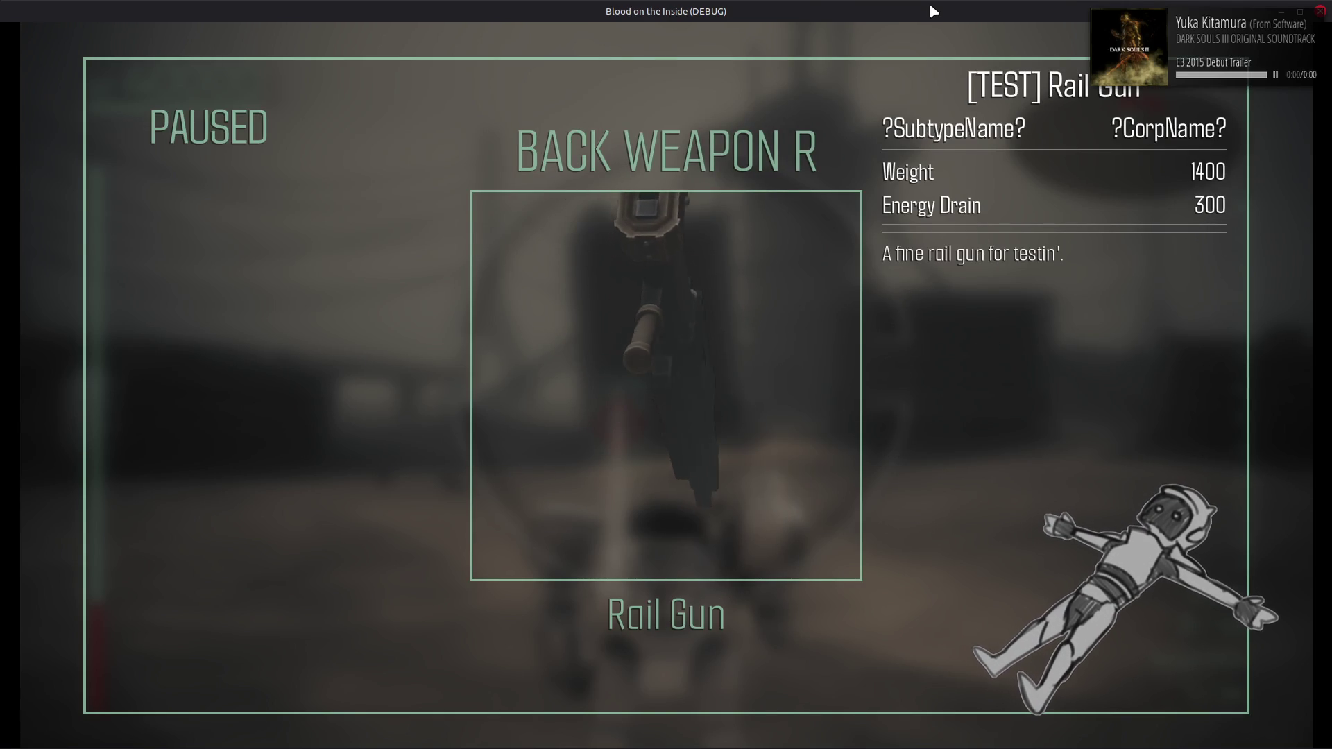
pyautogui.press('Right')
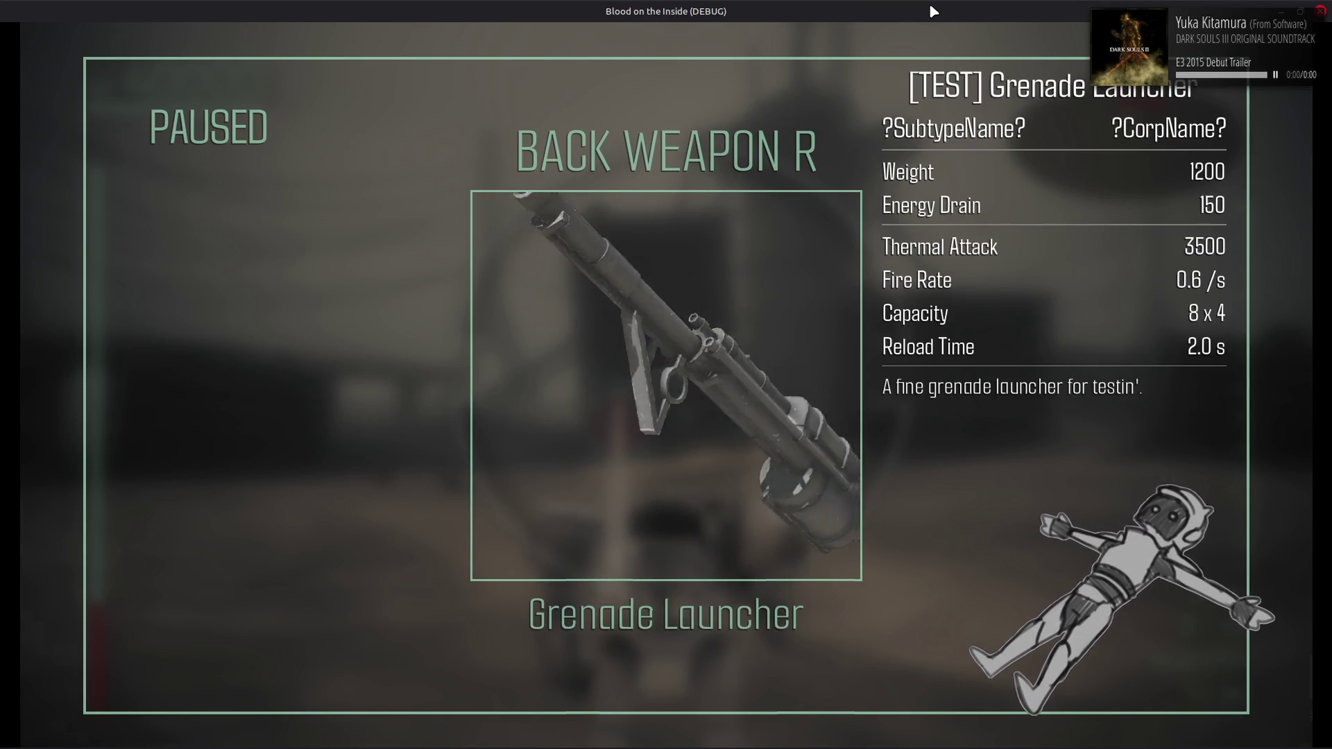
pyautogui.press('Escape')
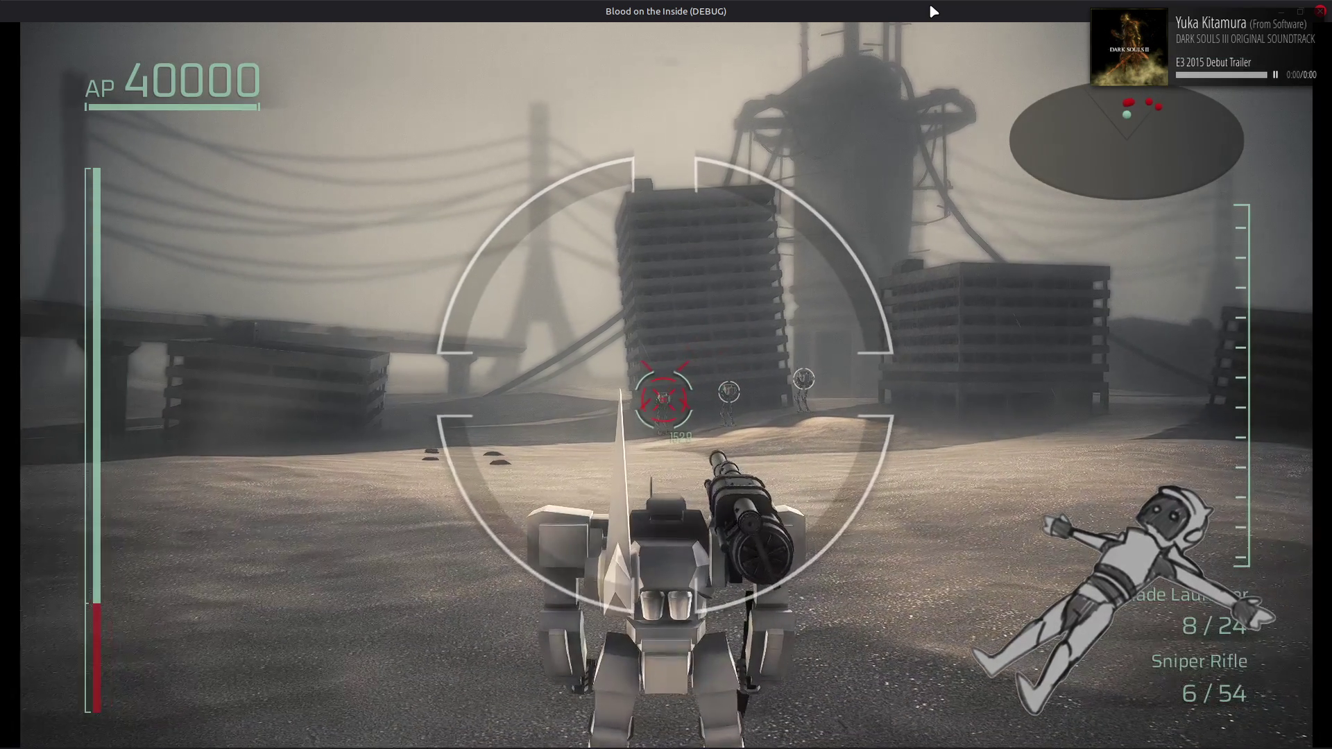
# Fire grenades at locked walkers until the launcher reloads, then fire the Sniper Rifle
pyautogui.press('e')
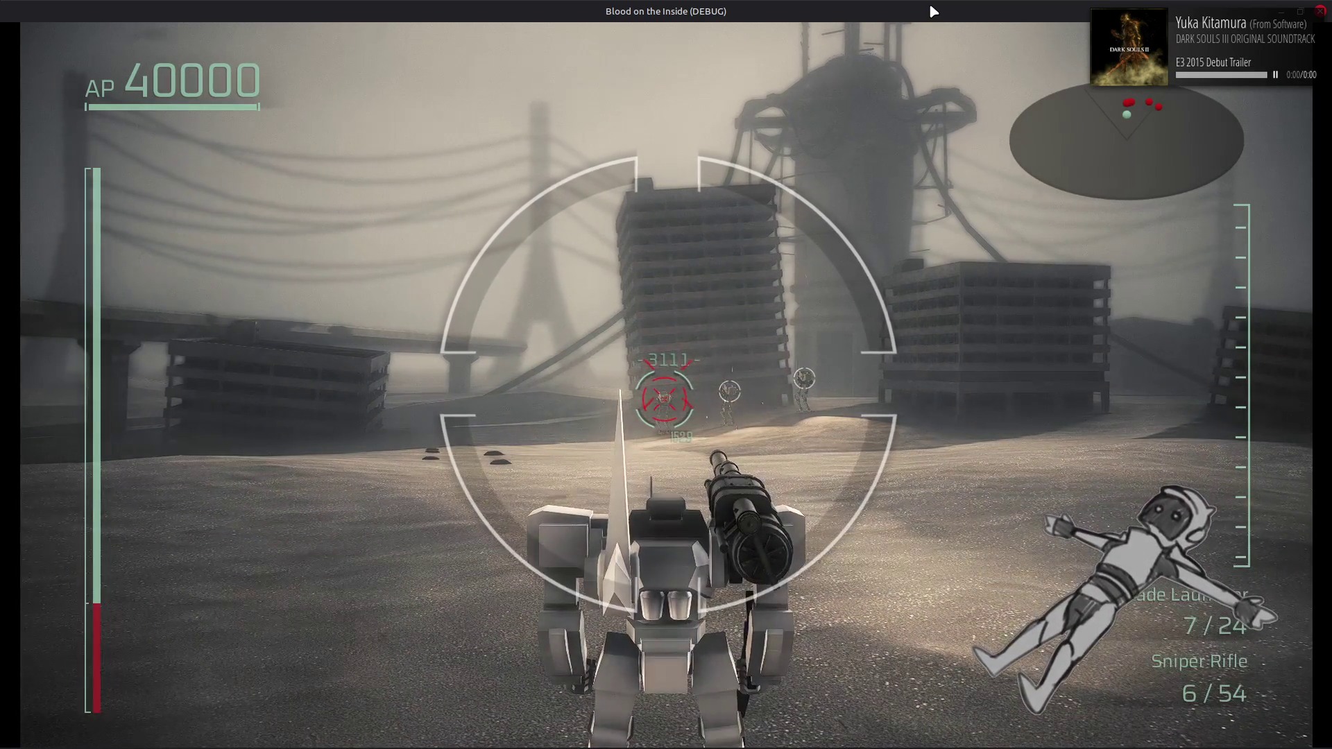
pyautogui.press('e')
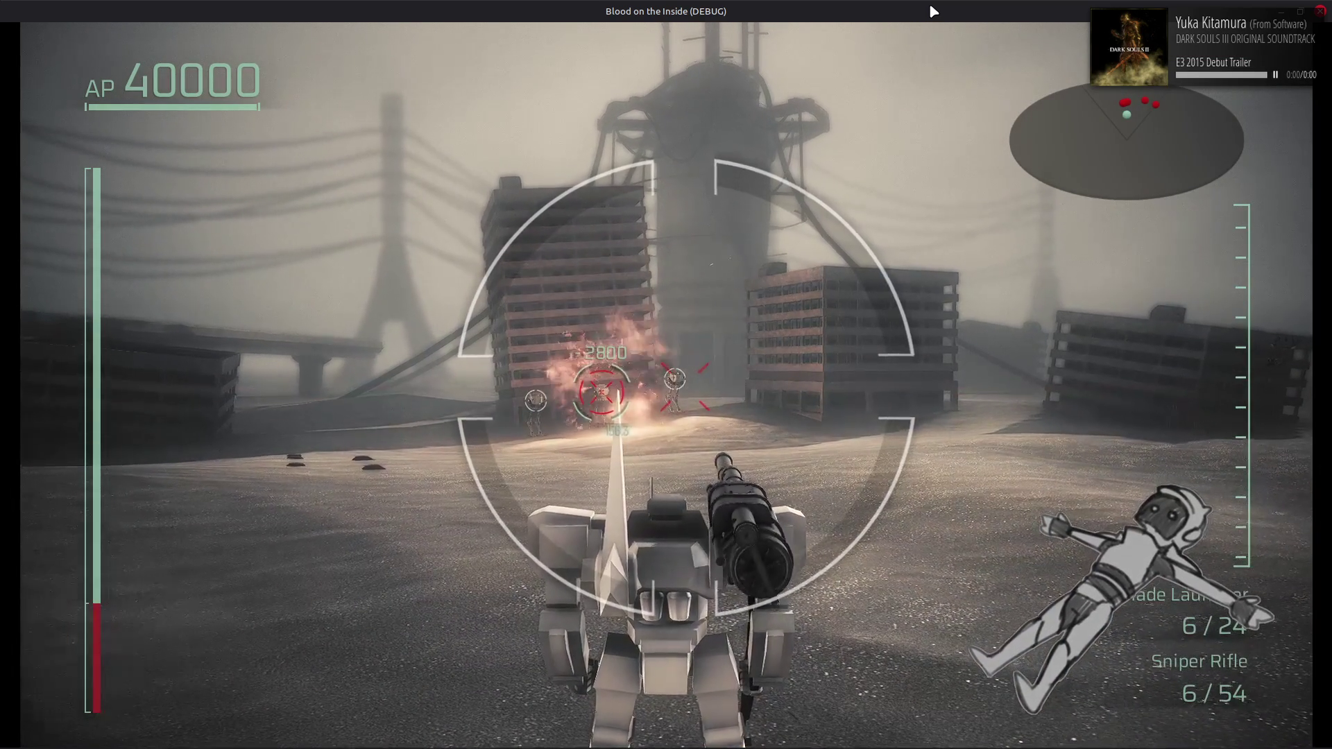
pyautogui.press('e')
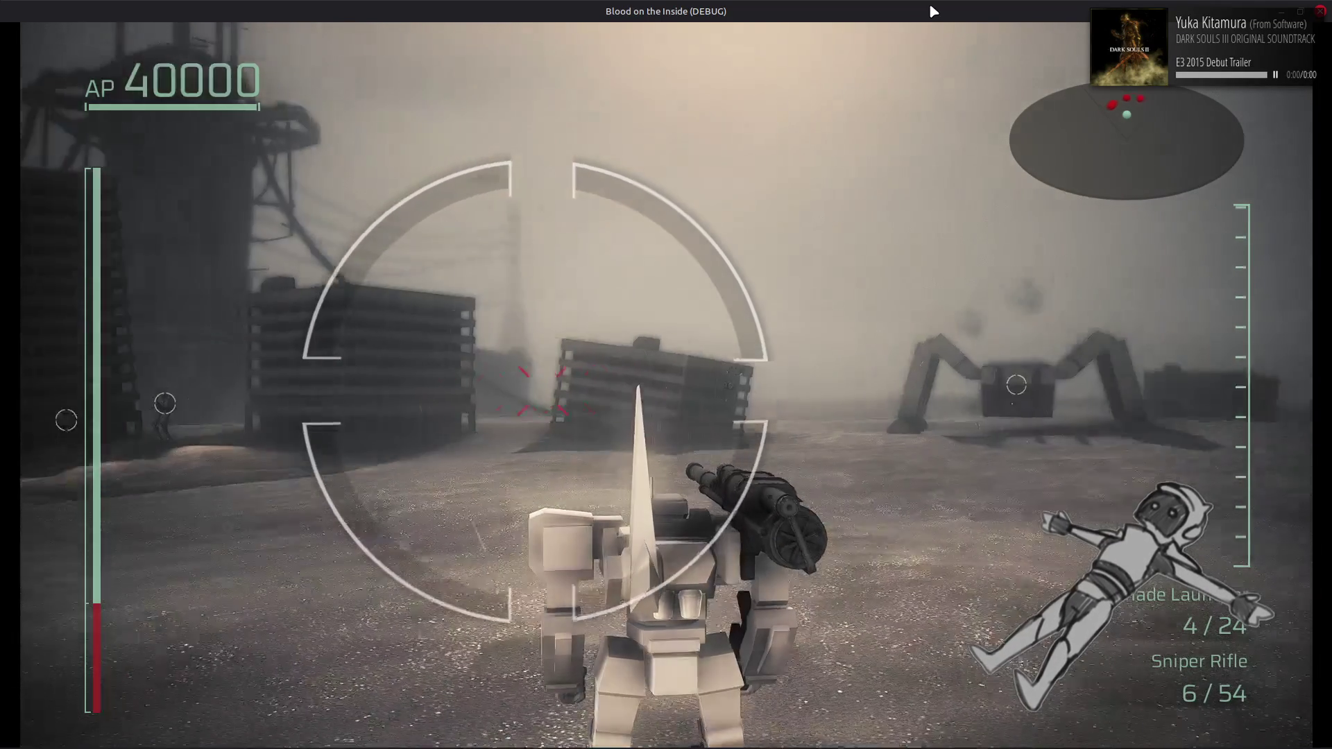
pyautogui.press('e')
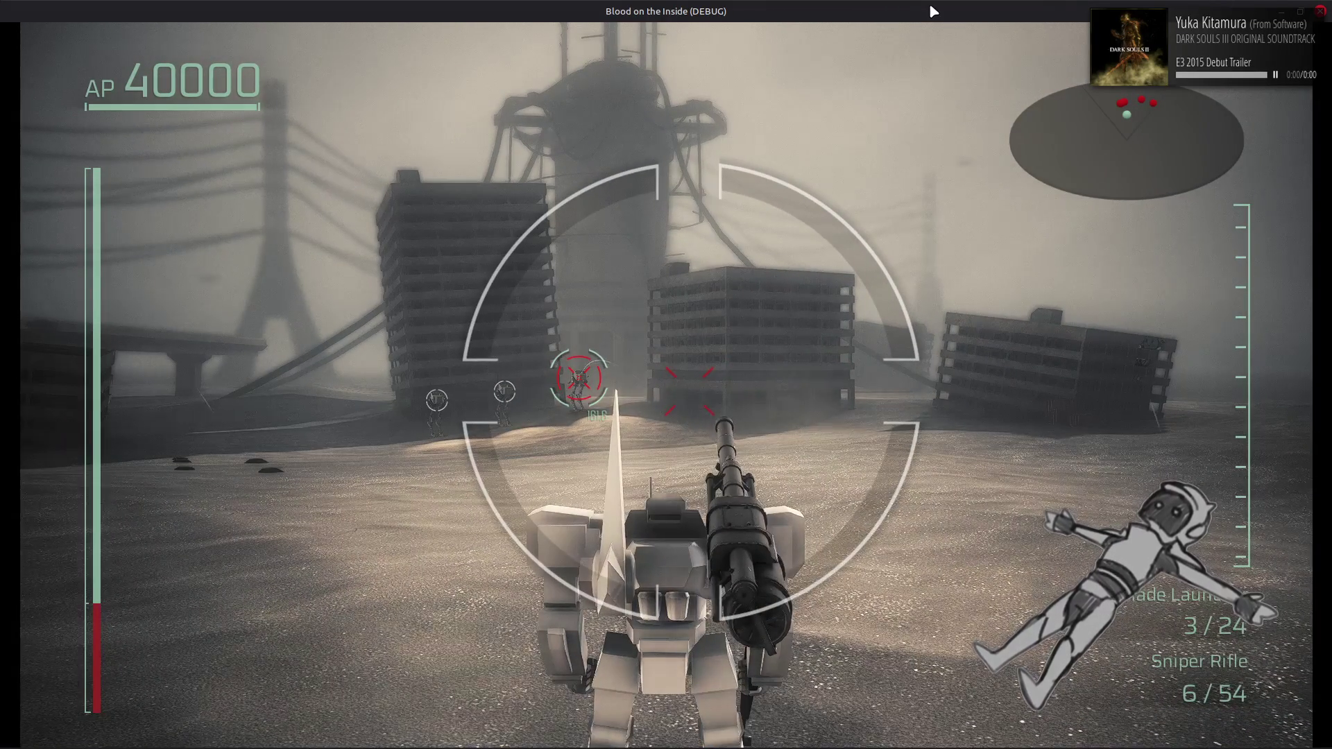
pyautogui.press('e')
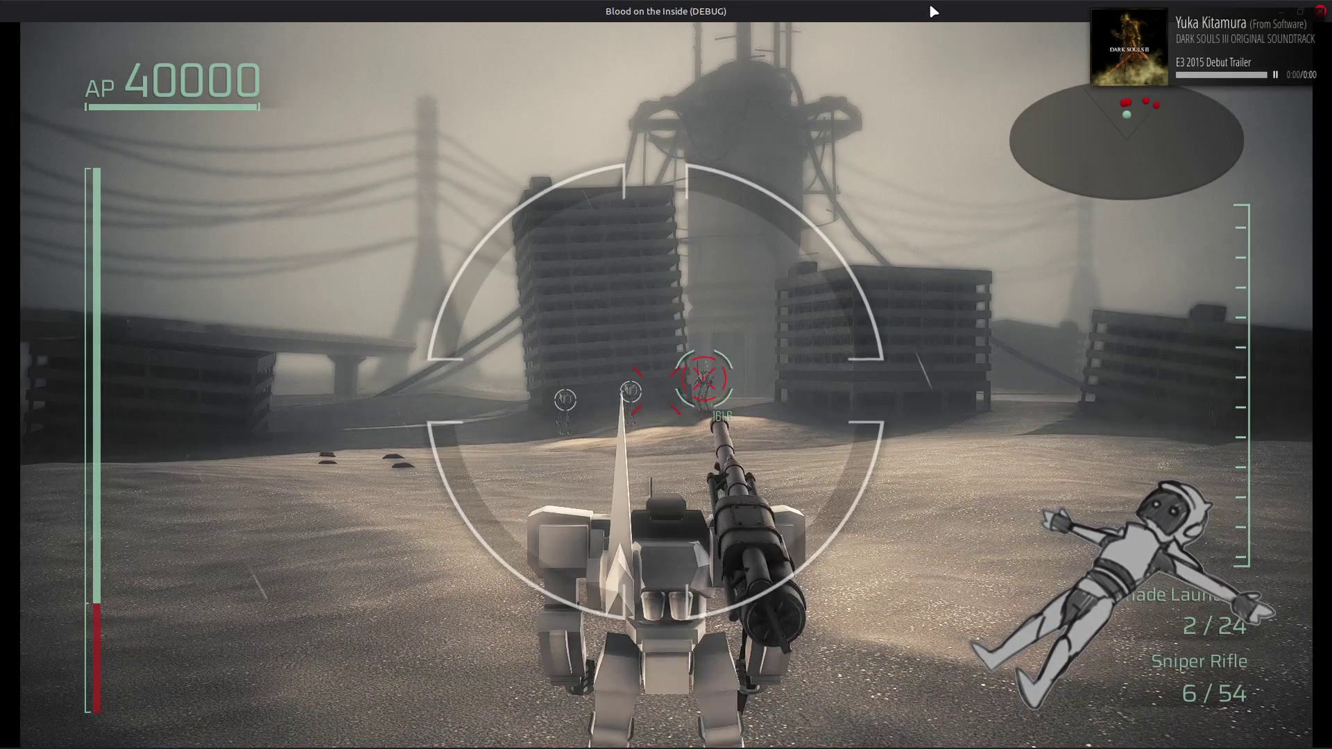
pyautogui.press('e')
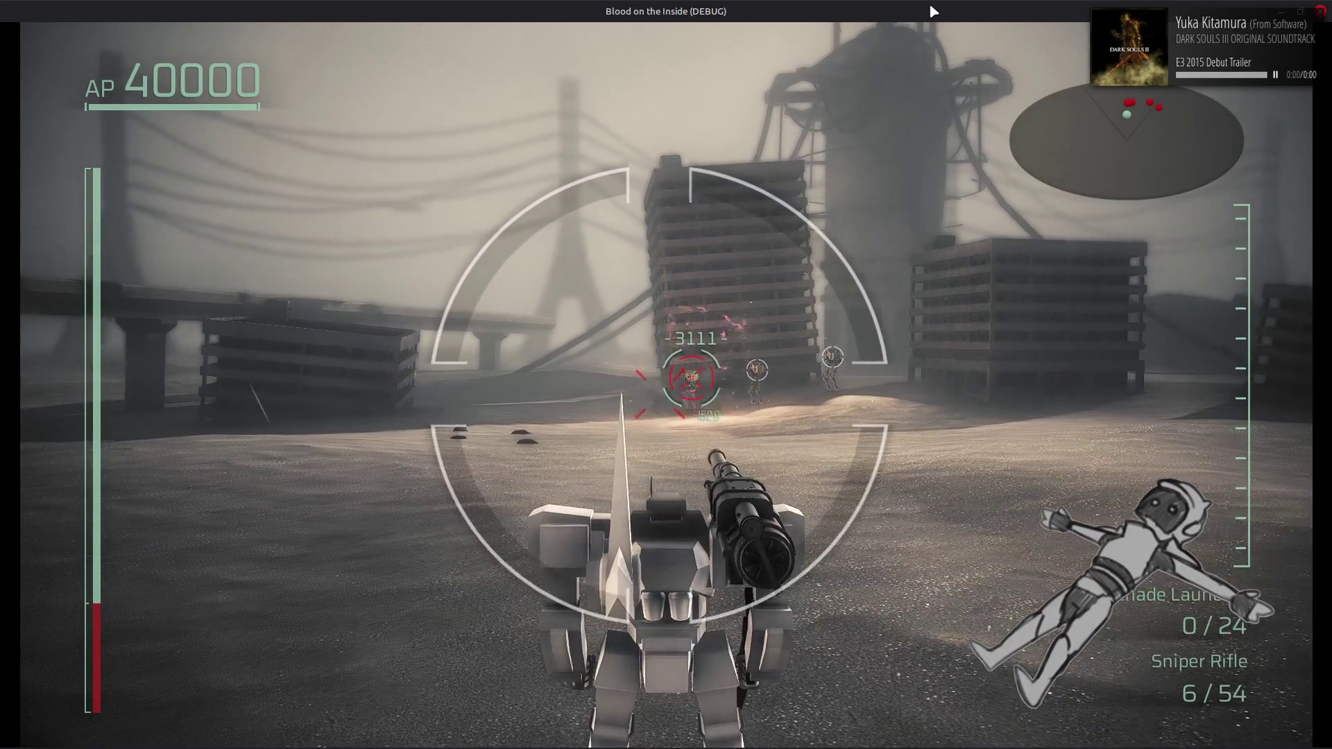
pyautogui.press('e')
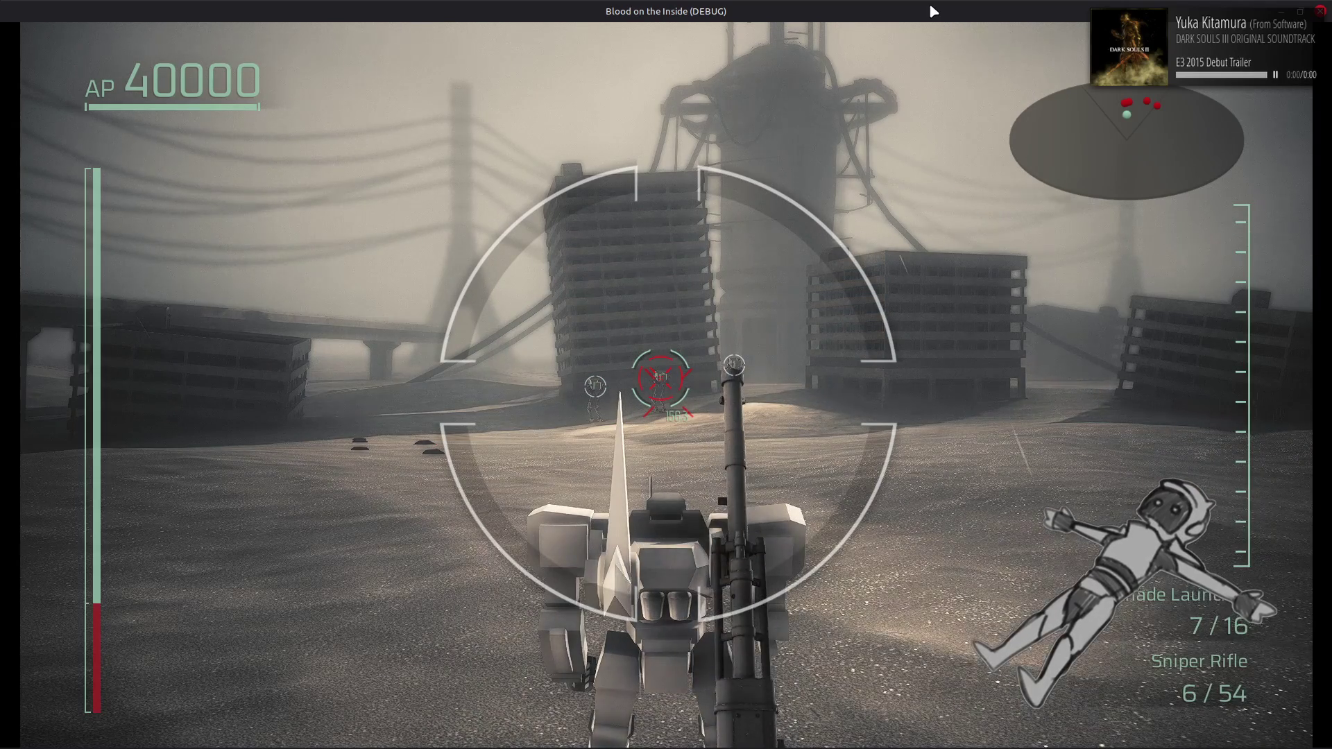
pyautogui.click(932, 11)
# Switch HAND WEAPON R past the Pulse Gun to the Rifle in the pause menu
pyautogui.press('Escape')
pyautogui.press('Down')
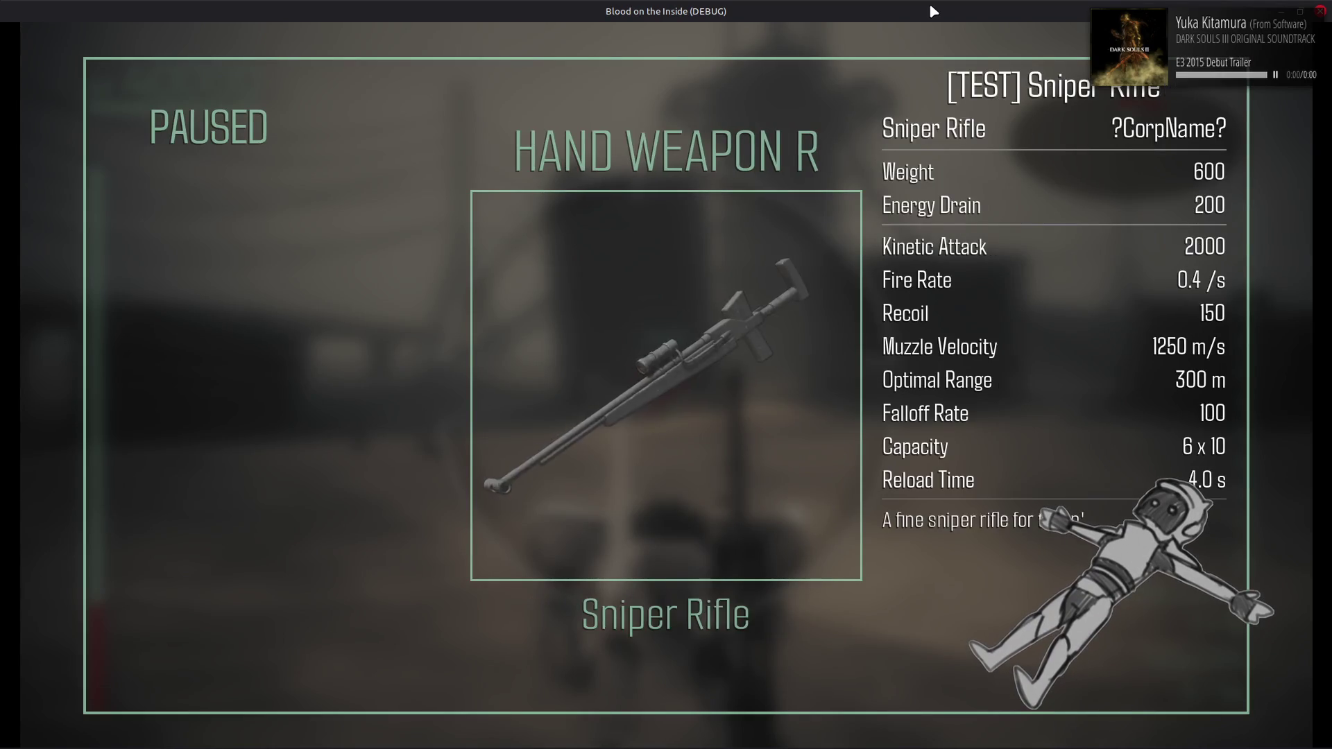
pyautogui.press('Right')
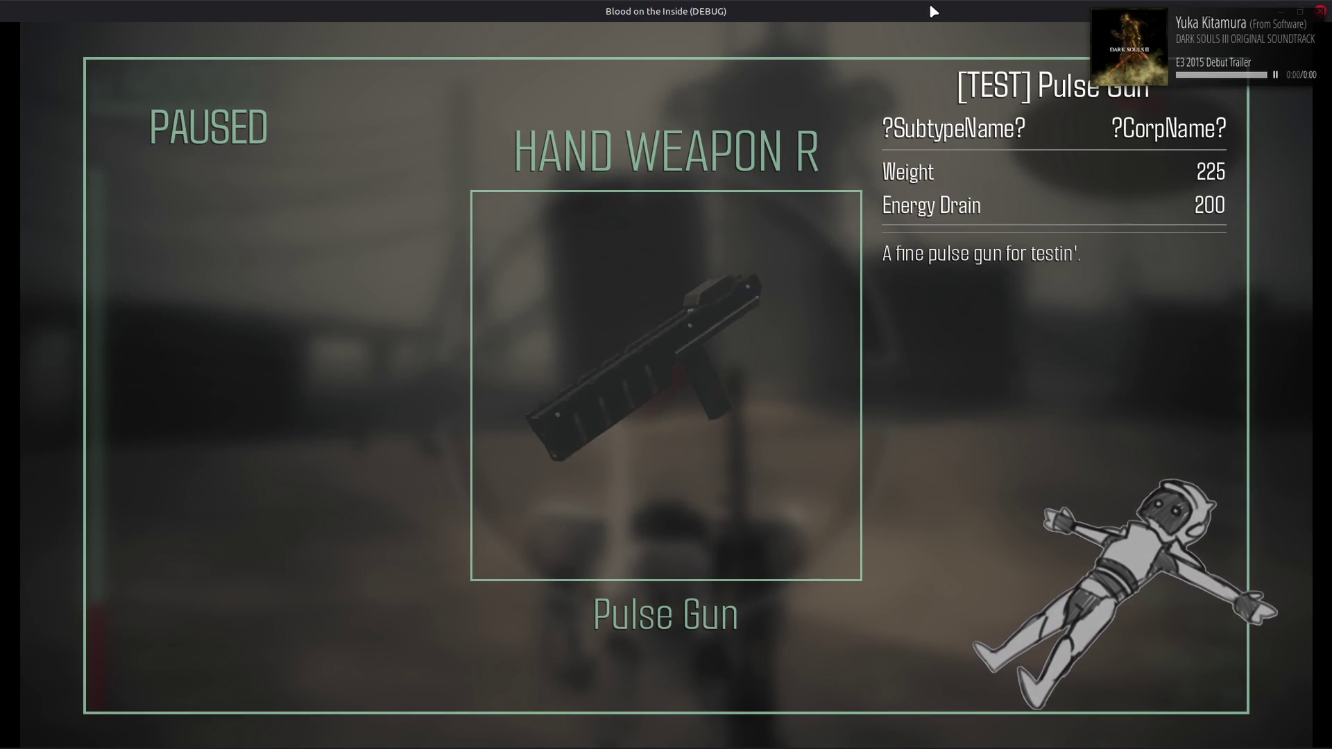
pyautogui.press('Right')
pyautogui.press('Right')
pyautogui.press('Right')
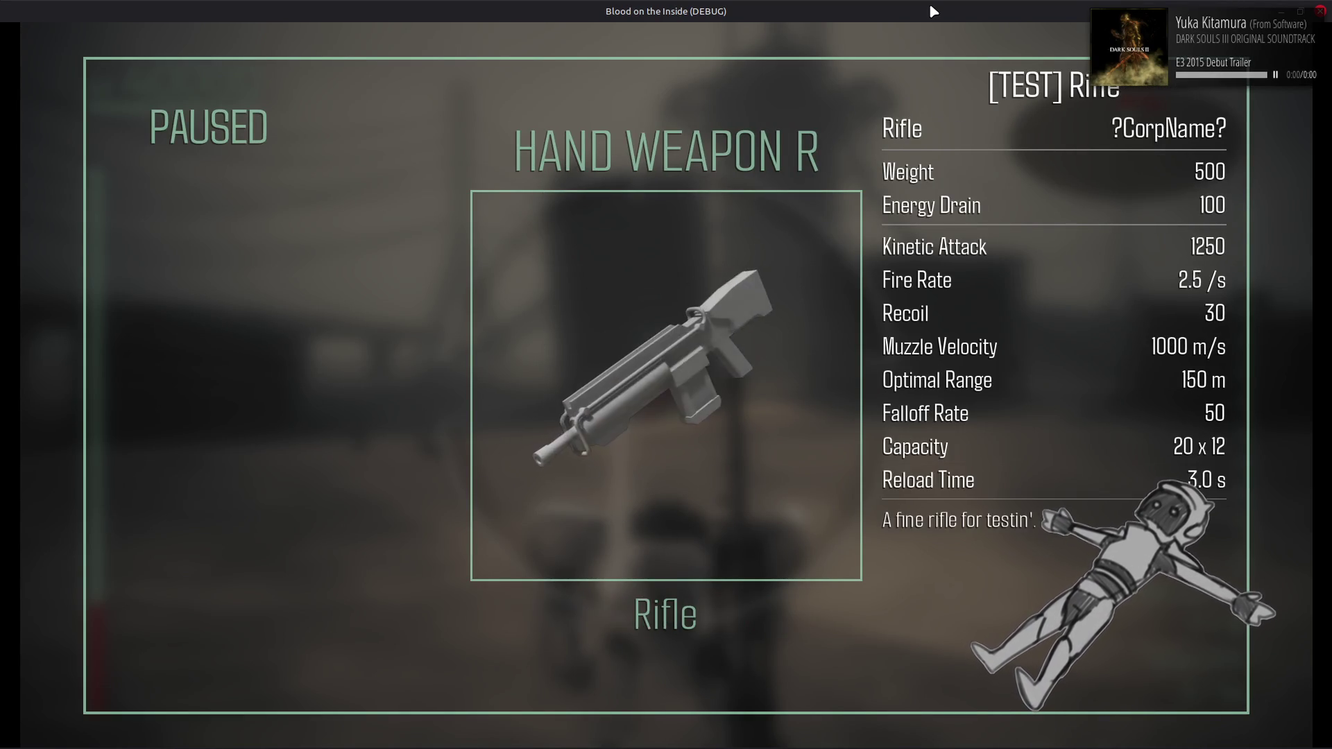
pyautogui.press('Escape')
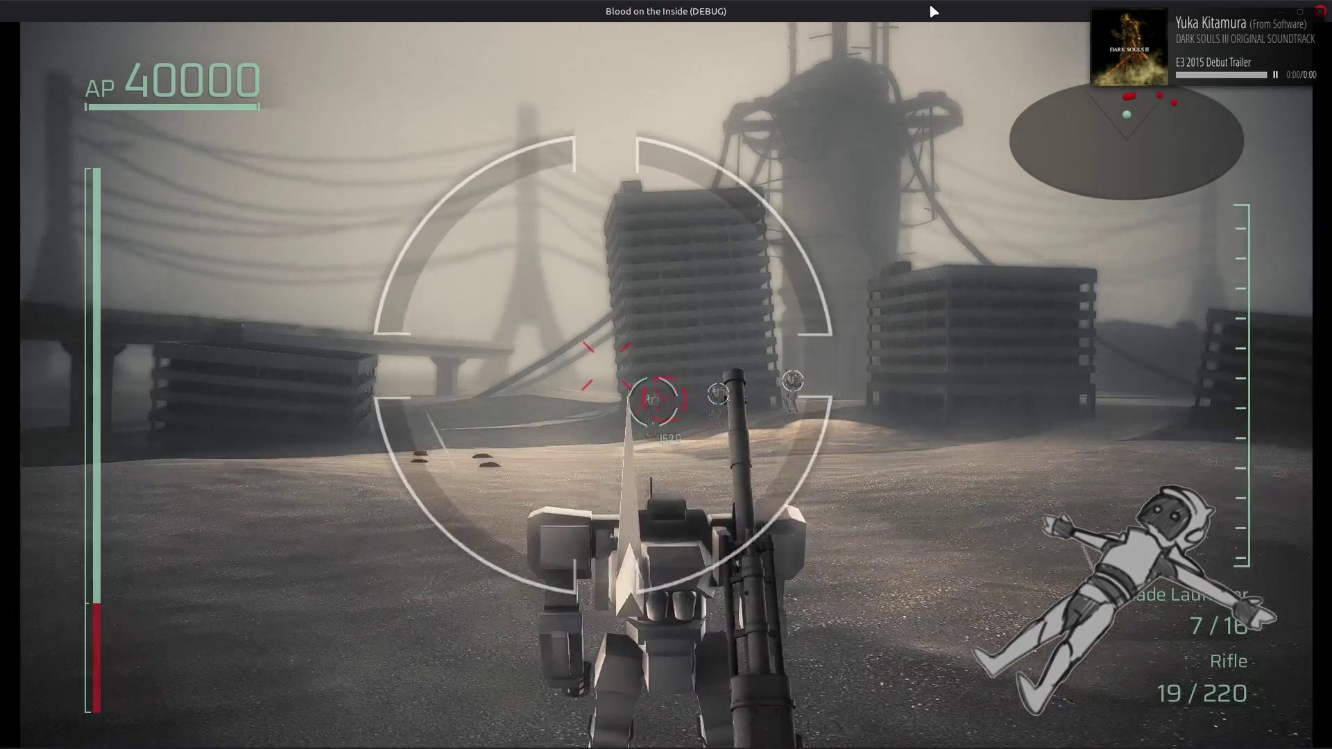
# Fire four Rifle shots at the walkers ahead
pyautogui.click(932, 11)
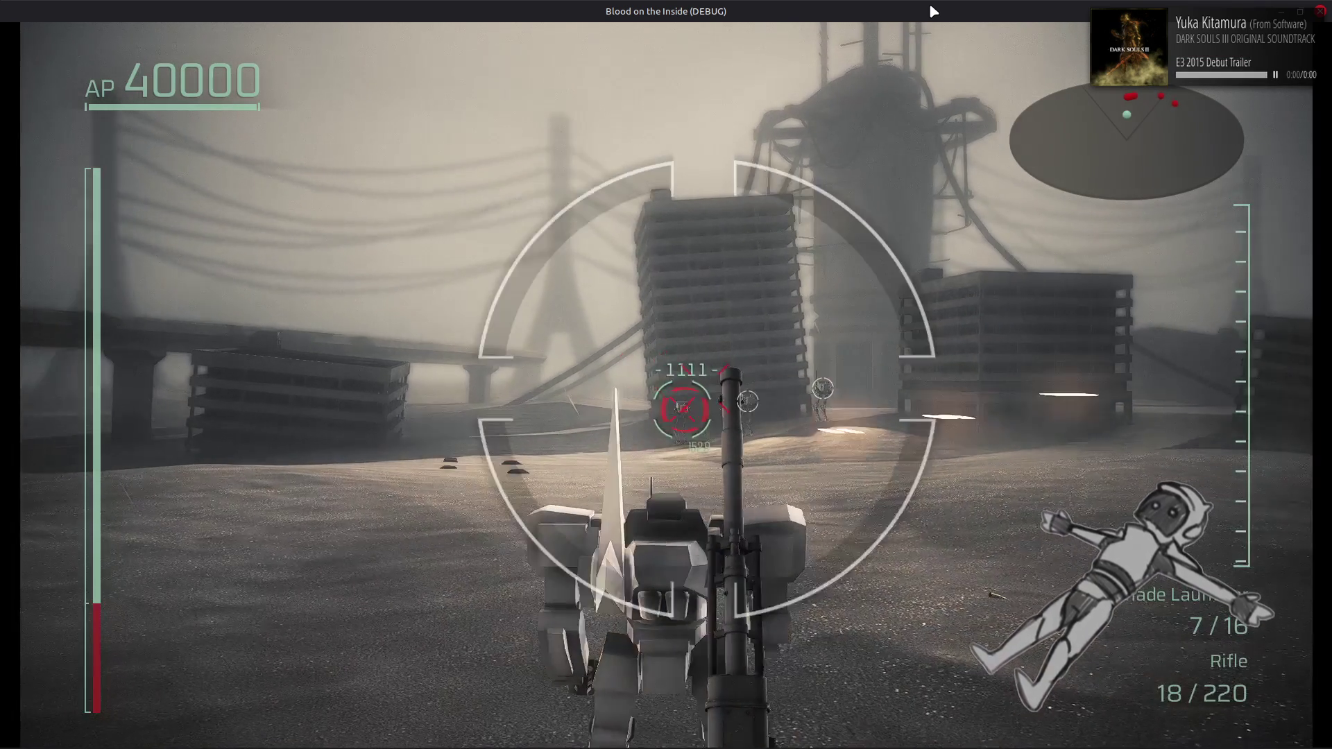
pyautogui.click(933, 11)
pyautogui.click(933, 11)
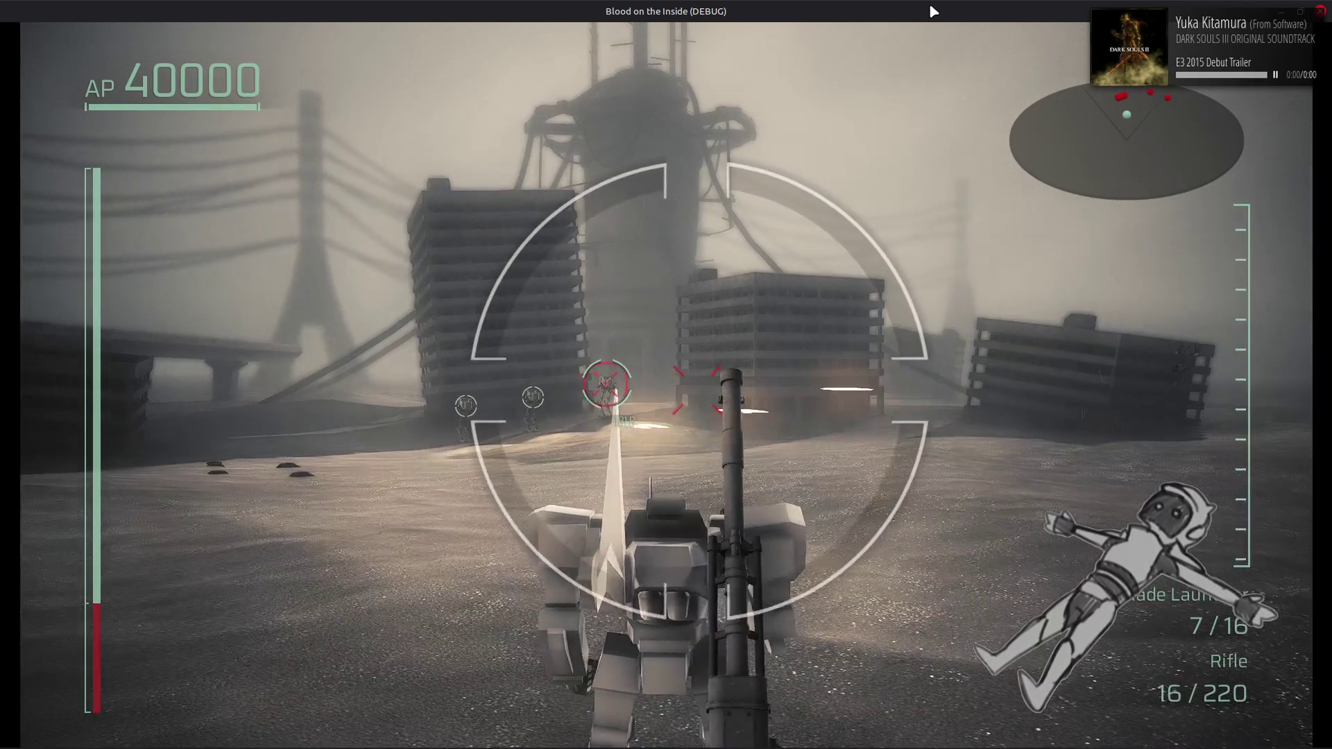
pyautogui.click(933, 11)
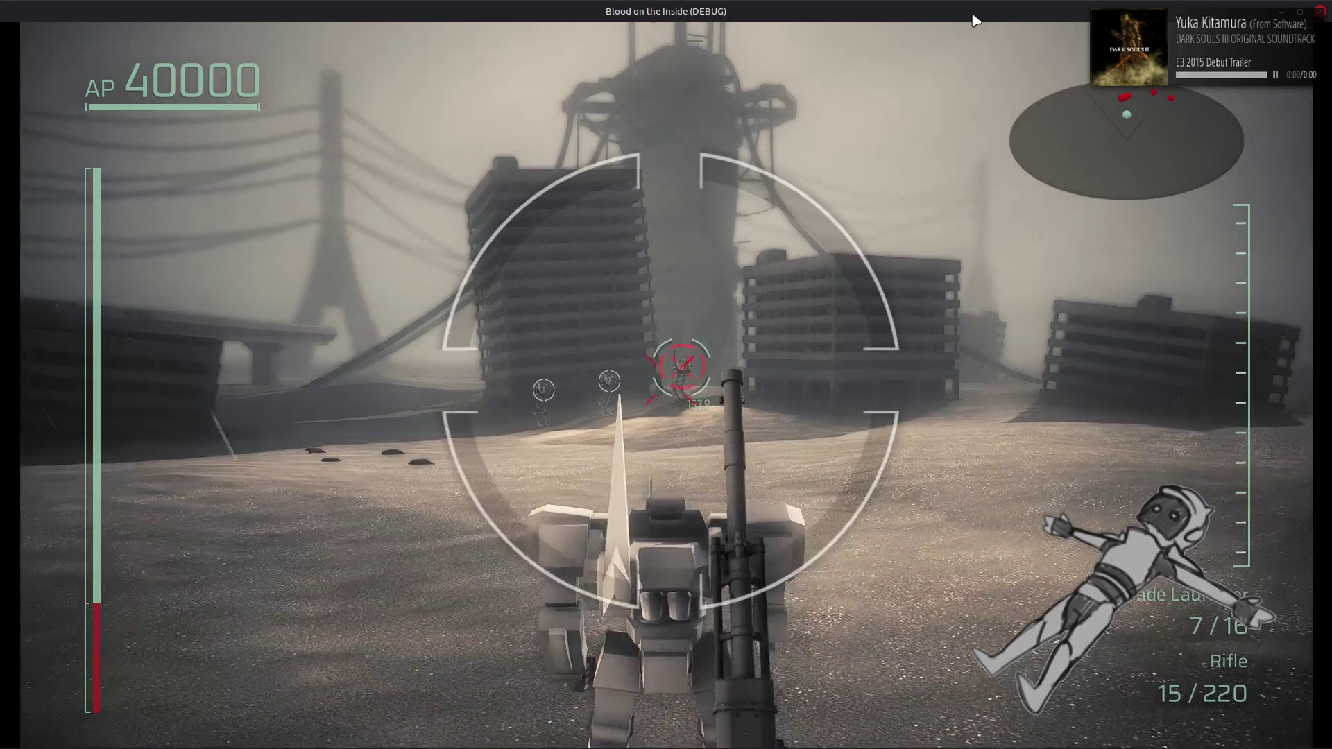
# Shoot the locked walker twice with the Rifle, leaving 13/220 rounds
pyautogui.click(975, 21)
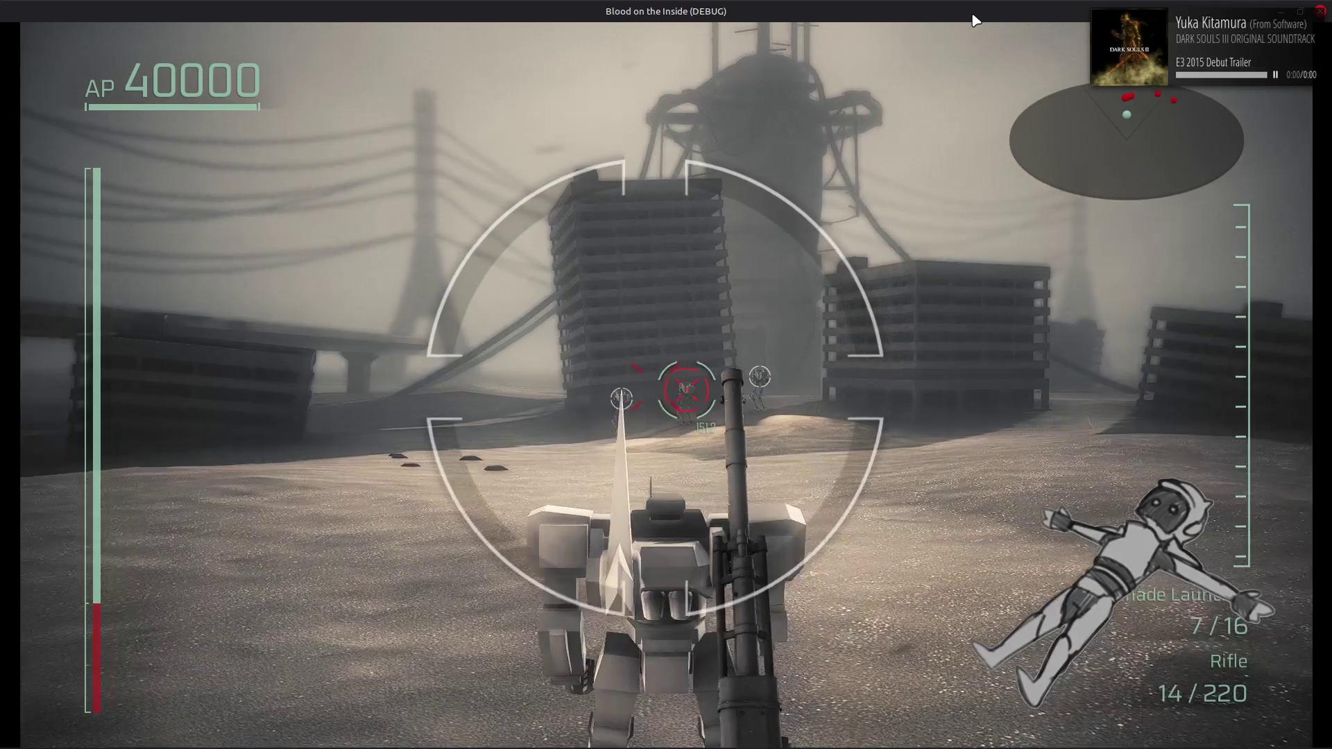
pyautogui.click(974, 21)
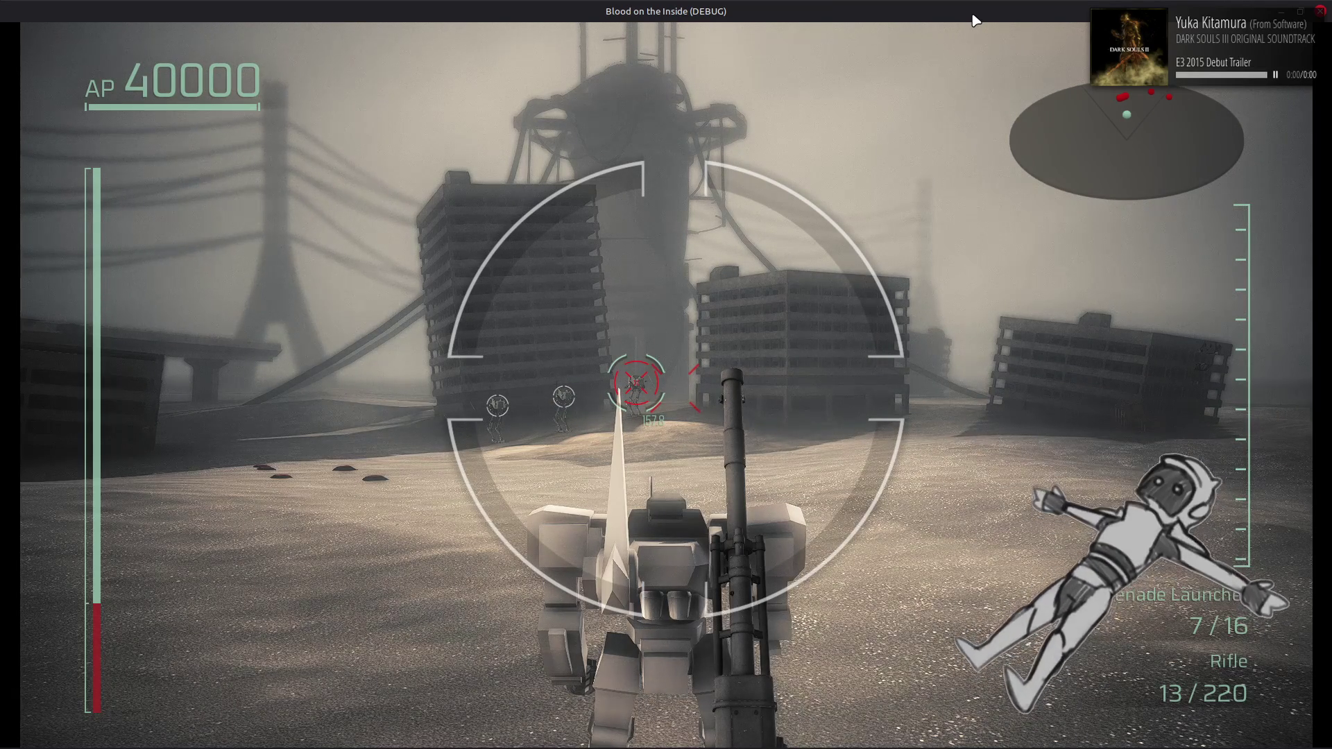
# Lock onto the spider-like enemy, close the game, and return to the 3D scene view
pyautogui.press('Tab')
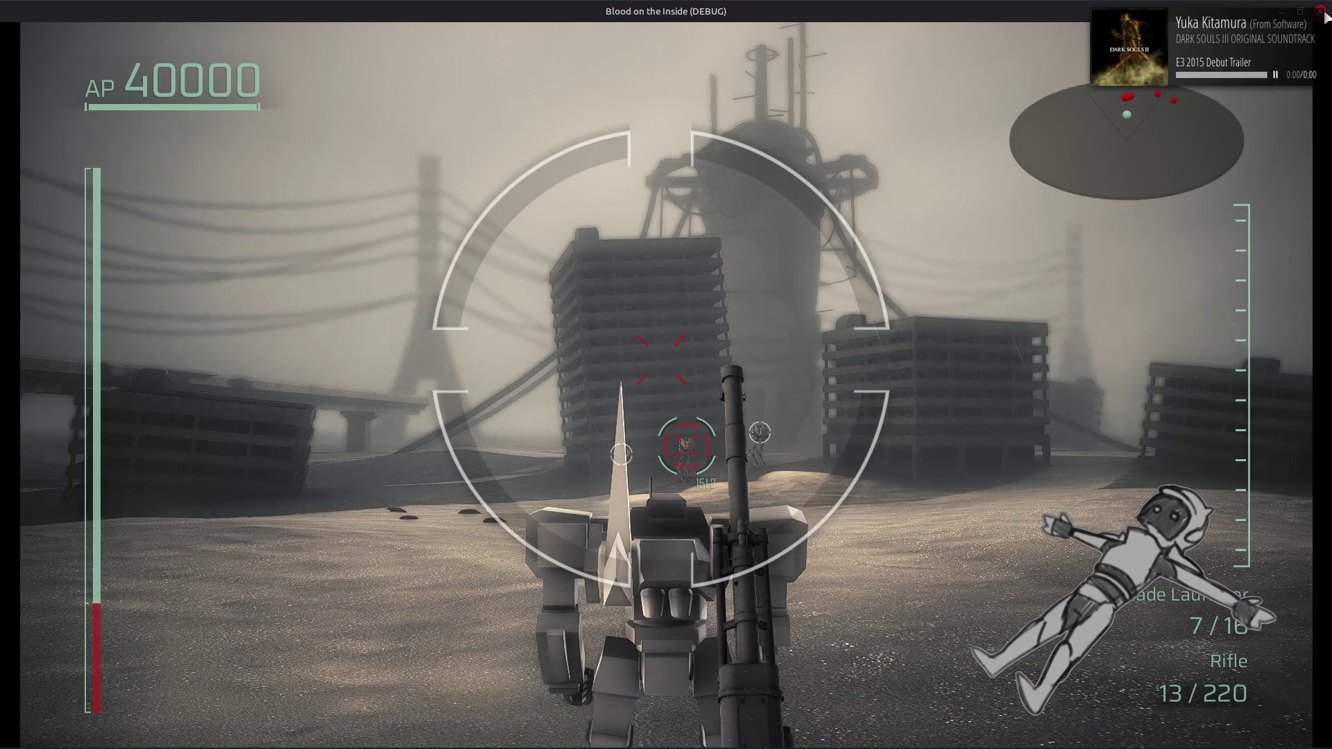
pyautogui.click(1321, 11)
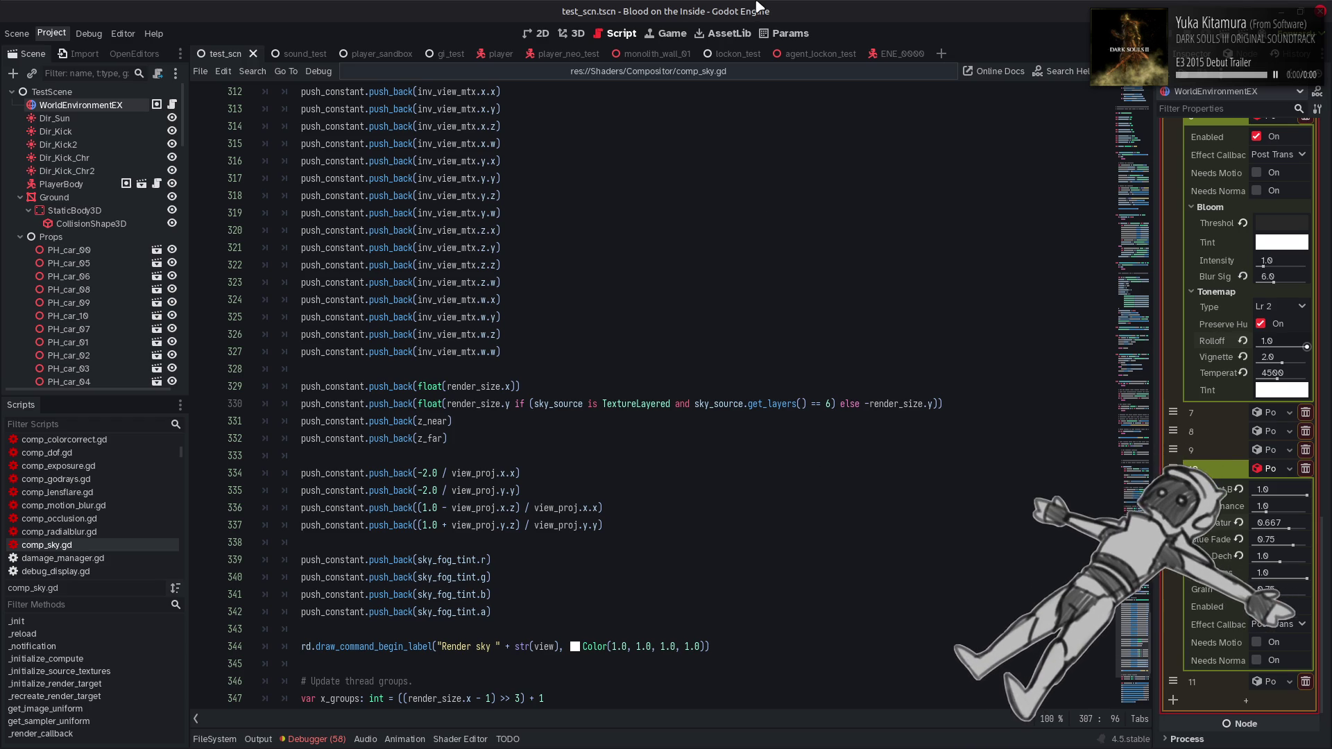
pyautogui.click(572, 34)
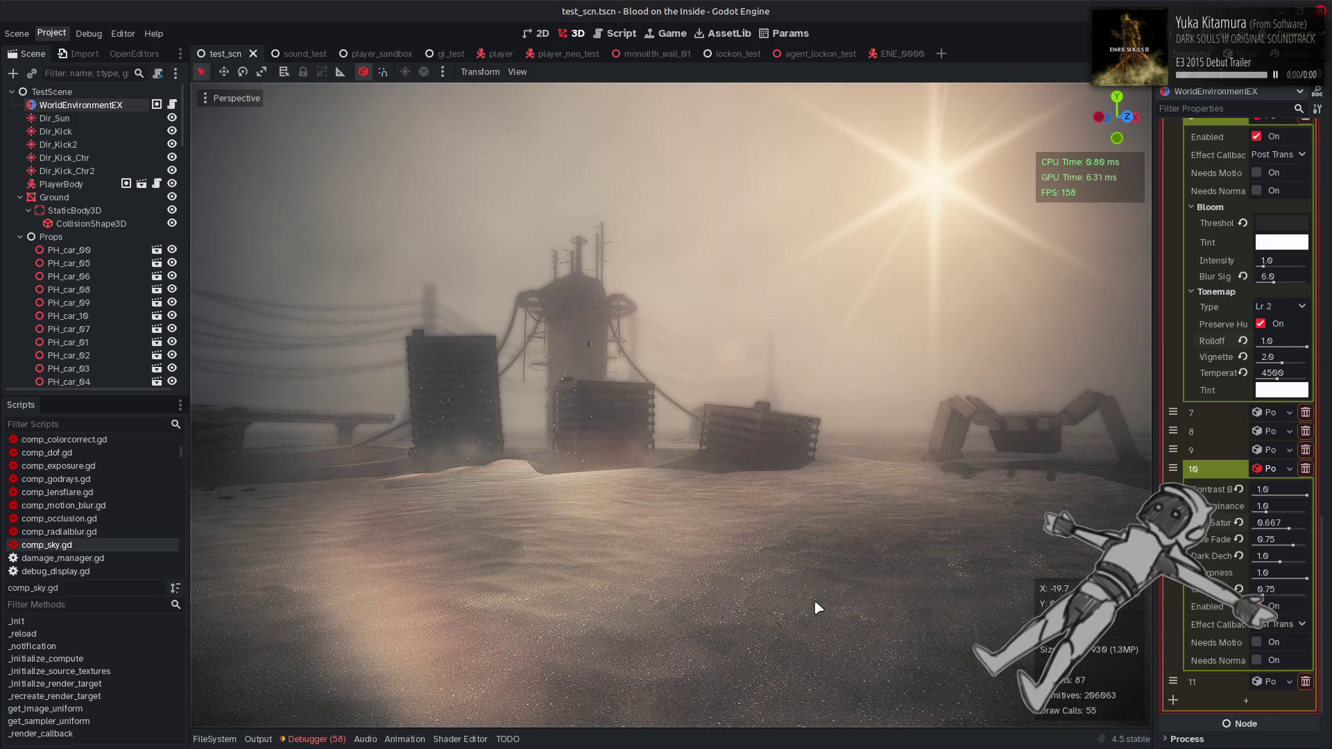
# Bring Notepad++ forward to show the color_correct.glsl shader source
pyautogui.click(194, 731)
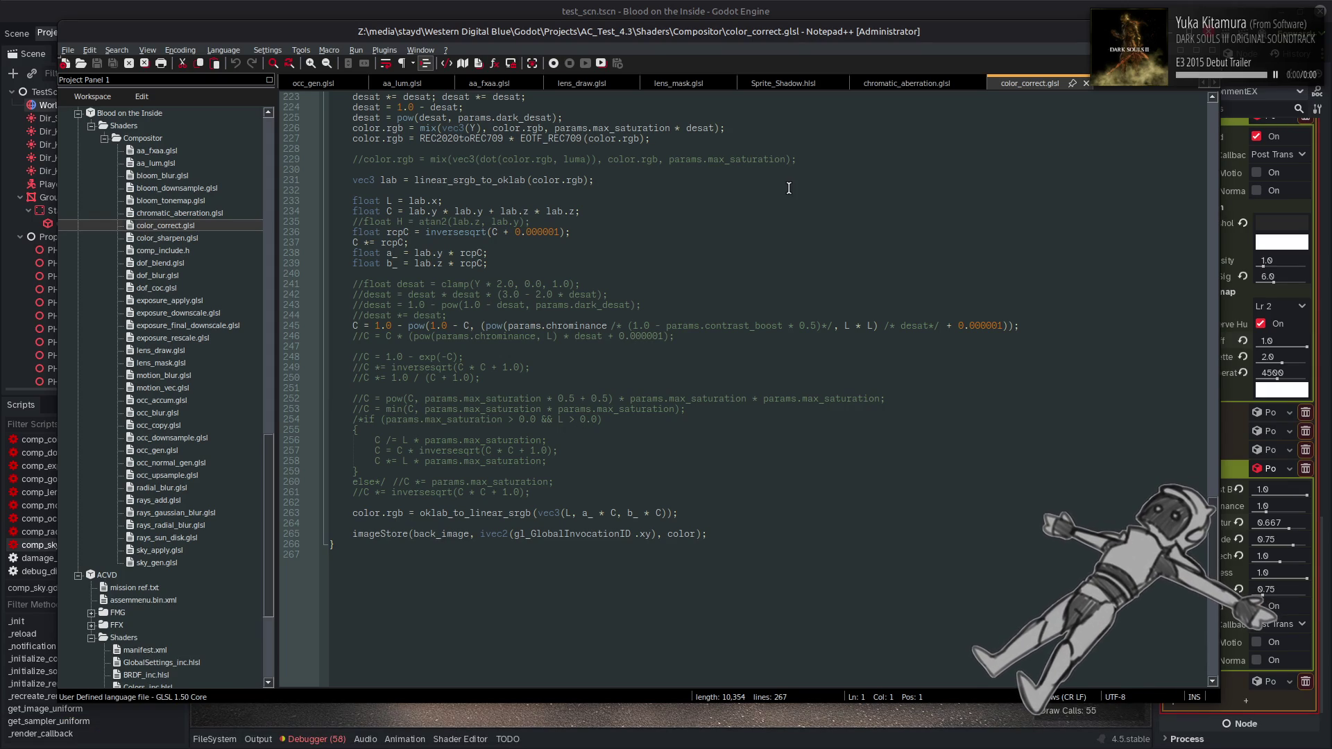
# Open sky_gen.glsl from the Compositor folder and scroll through its sky sampling code
pyautogui.doubleClick(167, 562)
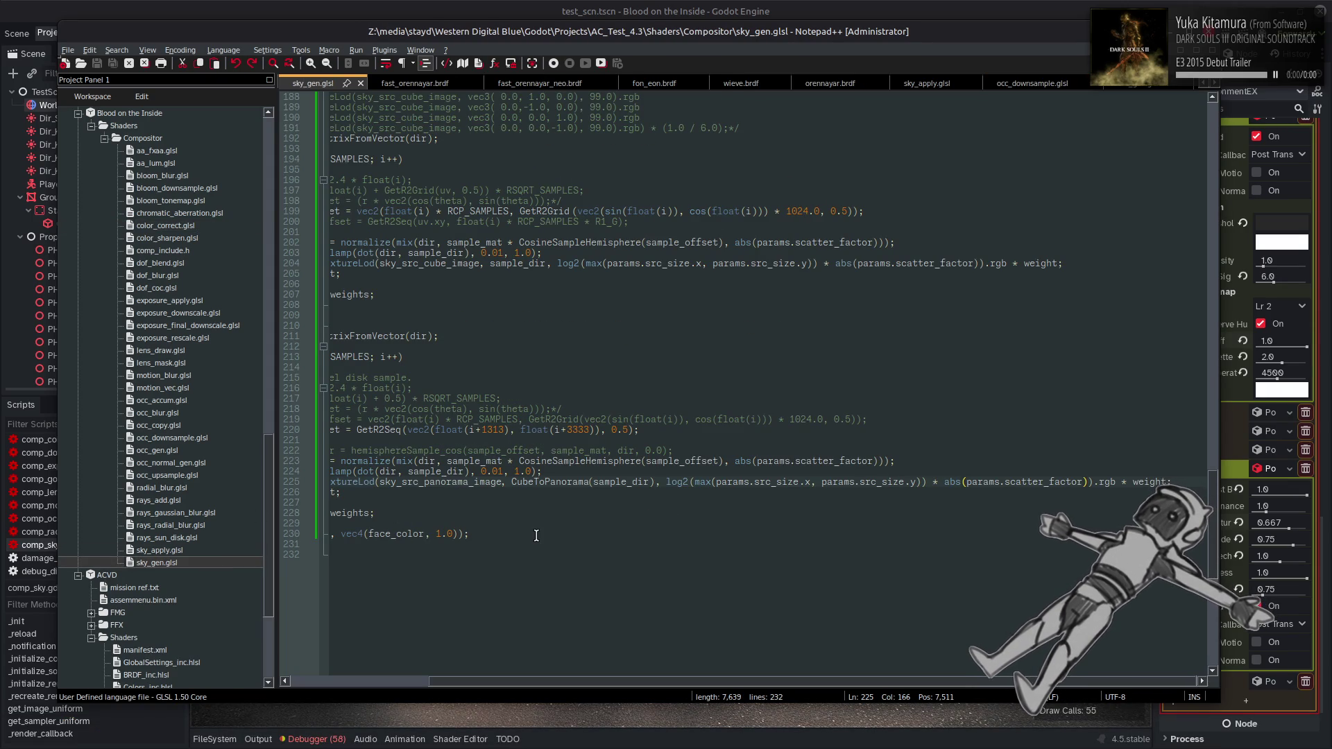
pyautogui.moveTo(489, 684); pyautogui.dragTo(341, 696)
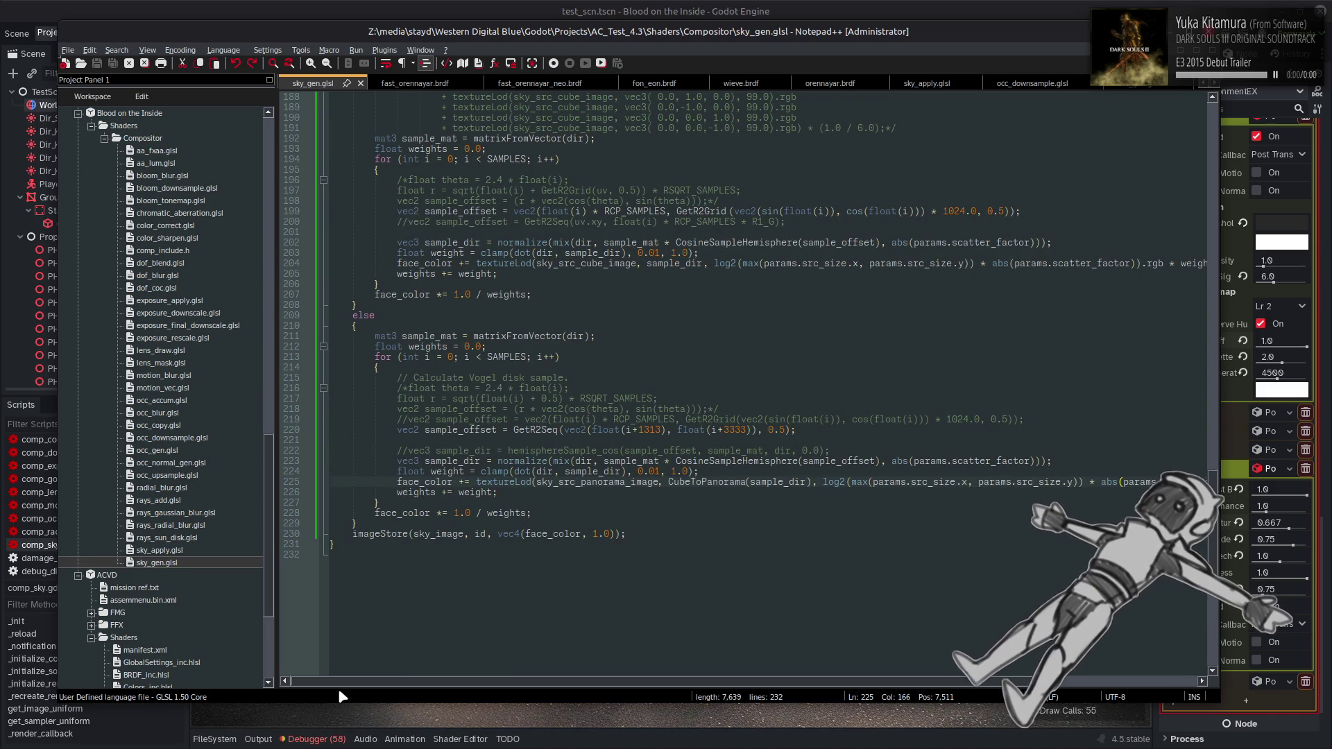